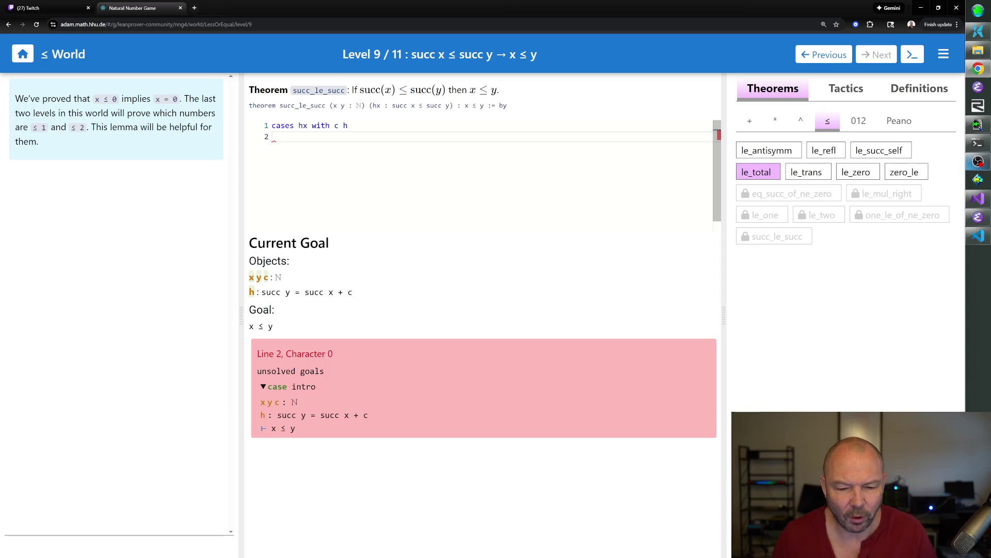
{"action": "type", "text": "rw [succ_eq_add_one] at h"}
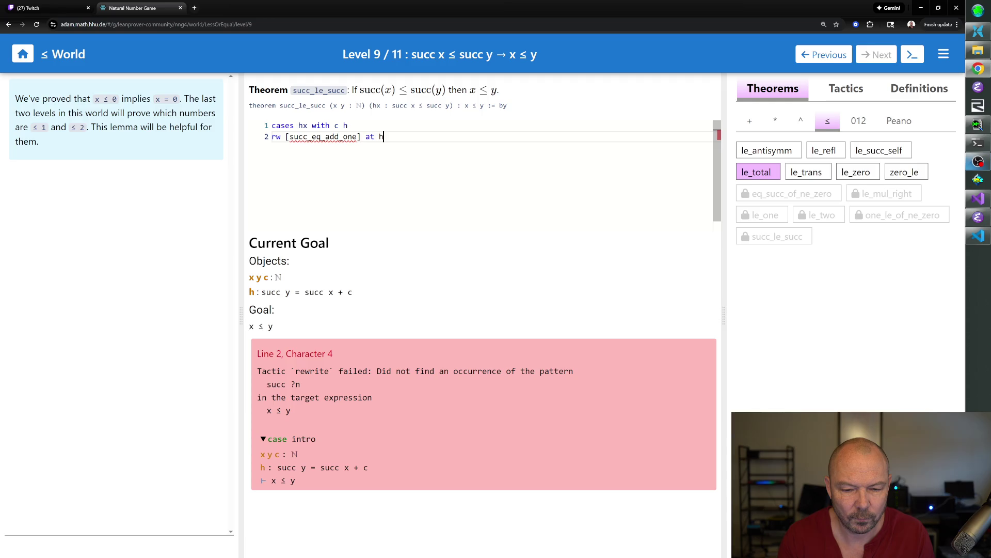
- Run rw [succ_eq_add_one] at h twice, duplicating the line, so h reads y + 1 = x + 1 + c
{"action": "key", "text": "Return"}
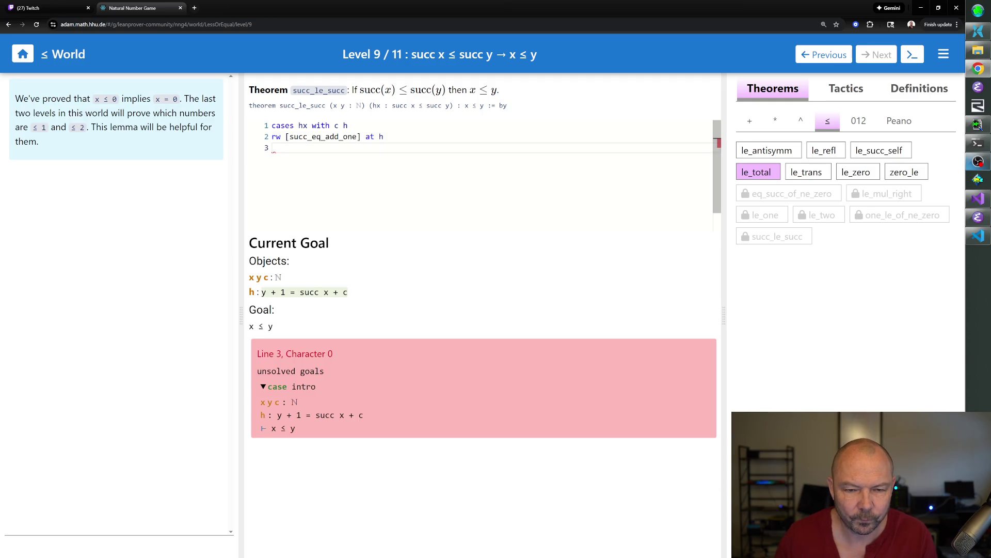
{"action": "key", "text": "ctrl+shift+Left"}
{"action": "key", "text": "ctrl+shift+Left"}
{"action": "key", "text": "ctrl+shift+Left"}
{"action": "key", "text": "ctrl+shift+Left"}
{"action": "key", "text": "ctrl+shift+Left"}
{"action": "key", "text": "ctrl+c"}
{"action": "key", "text": "Right"}
{"action": "key", "text": "ctrl+v"}
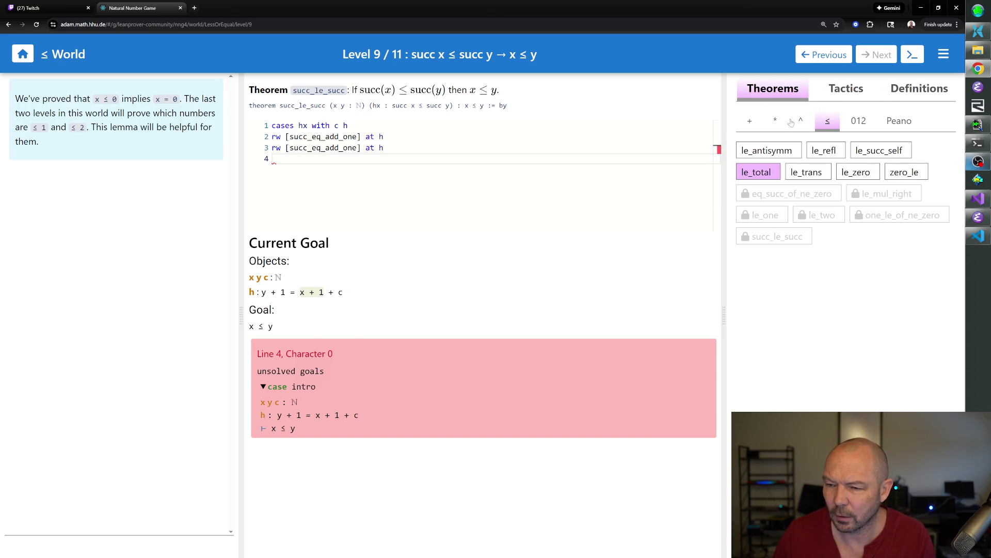
{"action": "left_click", "coordinate": [889, 122]}
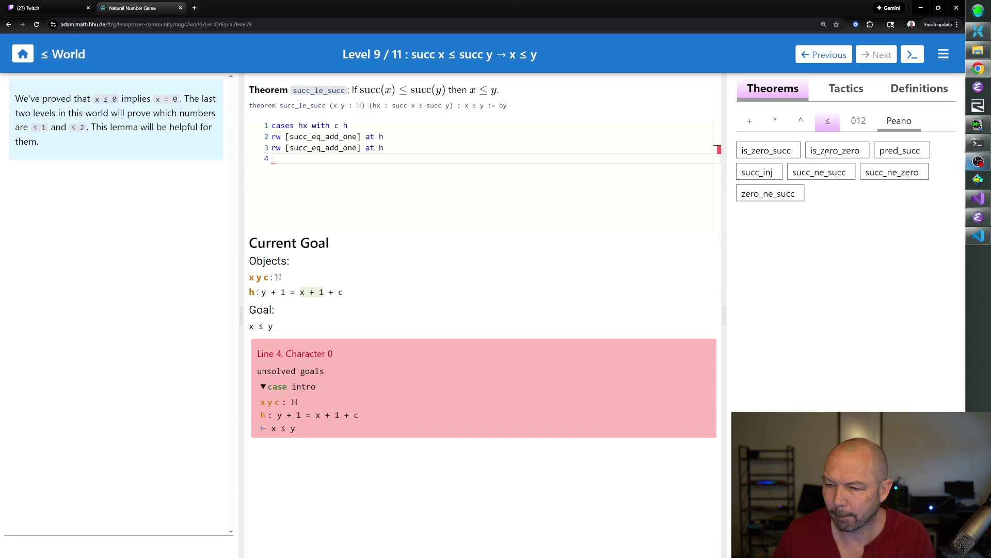
- Show the + theorems and read add_right_cancel's statement, then return to line 4
{"action": "left_click", "coordinate": [750, 121]}
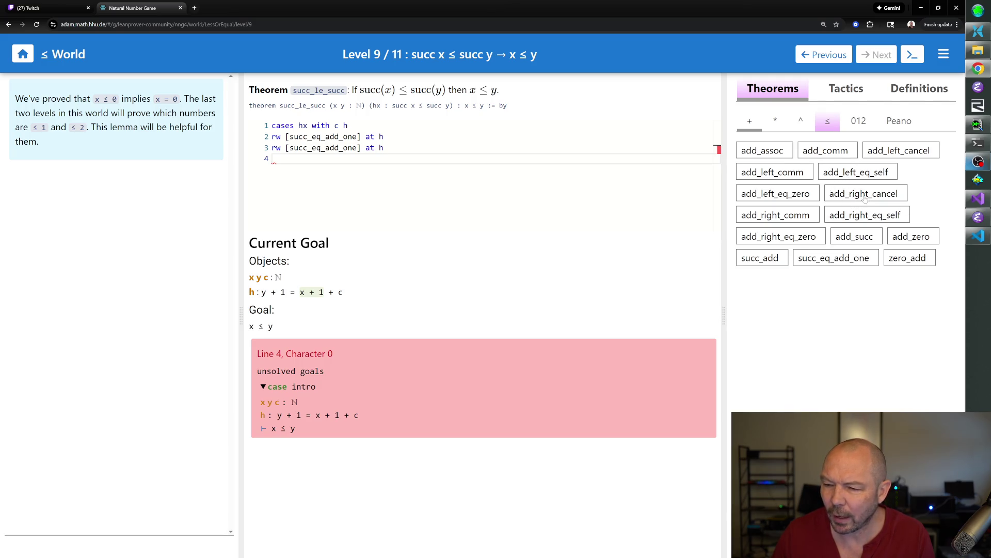
{"action": "left_click", "coordinate": [865, 195]}
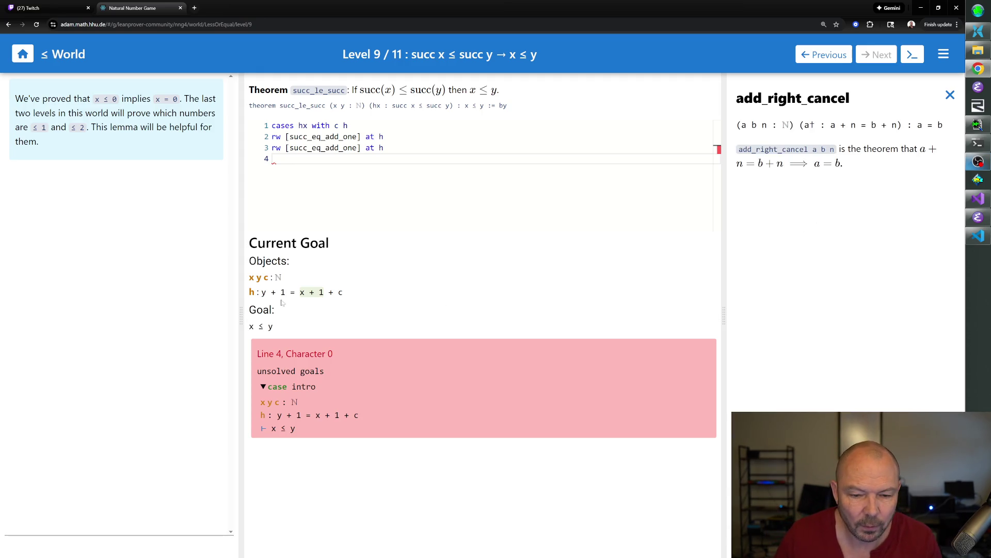
{"action": "left_click", "coordinate": [343, 222]}
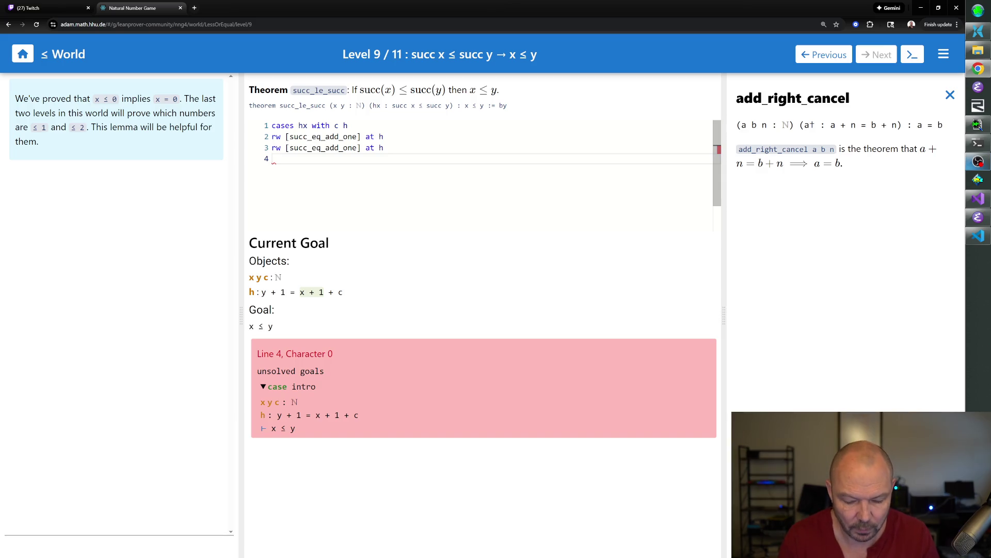
{"action": "type", "text": "nth_rewrite 3 ["}
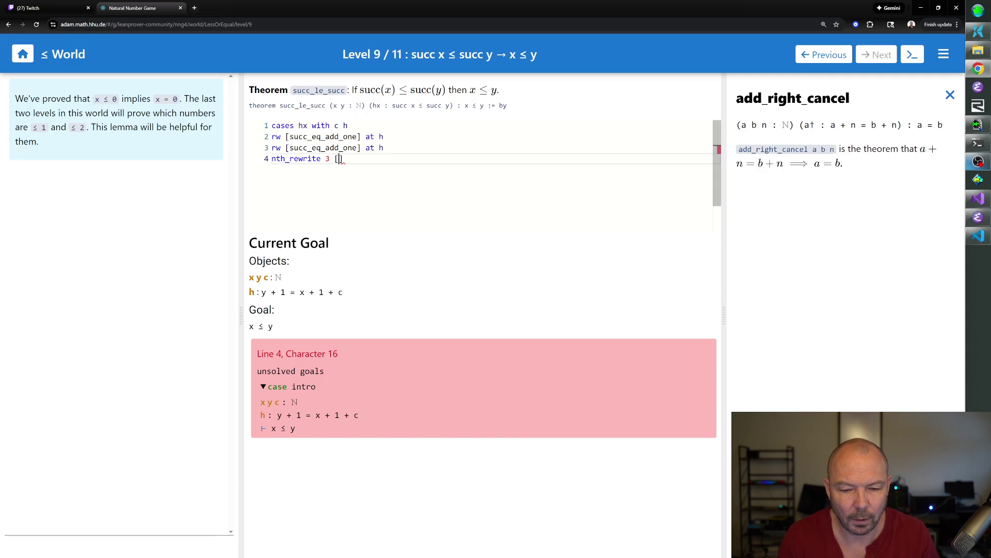
{"action": "type", "text": "dd_comm"}
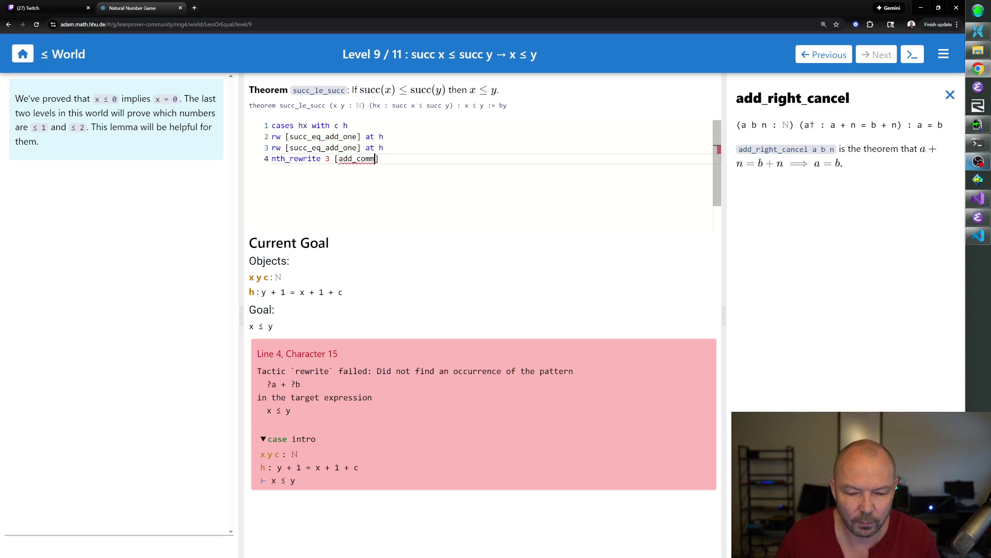
- Settle on nth_rewrite 3 [add_comm] at h after trying occurrences 2 and 4, giving y + 1 = 1 + x + c
{"action": "left_click", "coordinate": [329, 158]}
{"action": "key", "text": "BackSpace"}
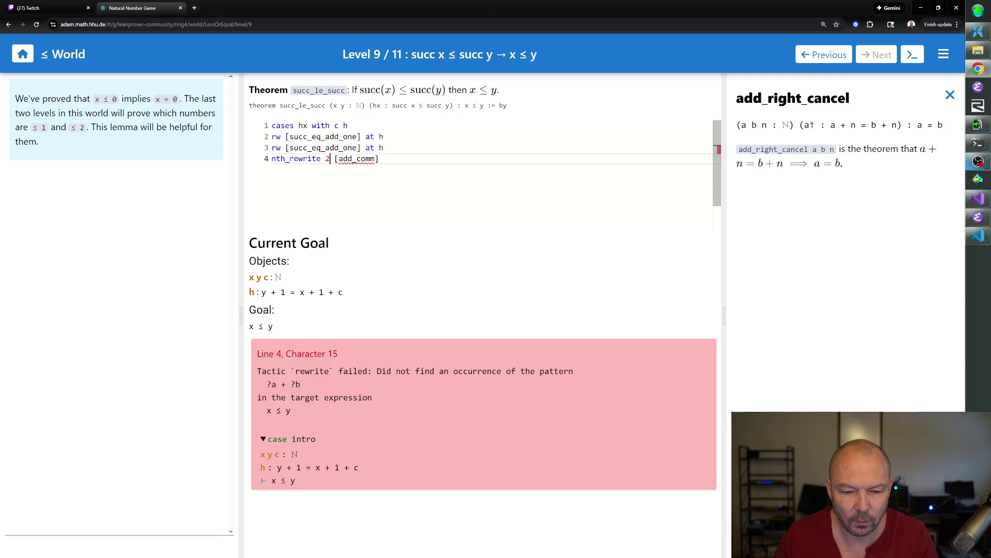
{"action": "type", "text": "2"}
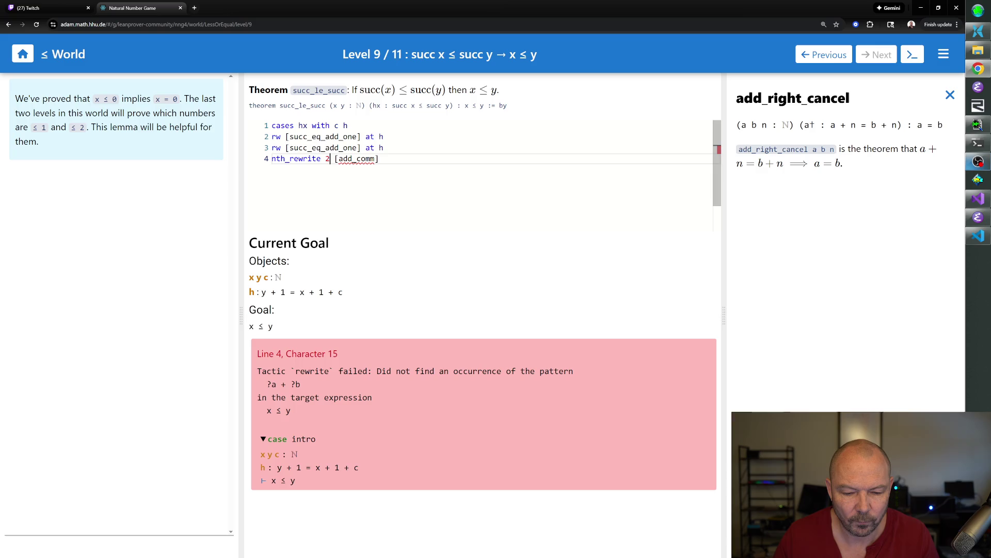
{"action": "key", "text": "BackSpace"}
{"action": "type", "text": "3"}
{"action": "key", "text": "End"}
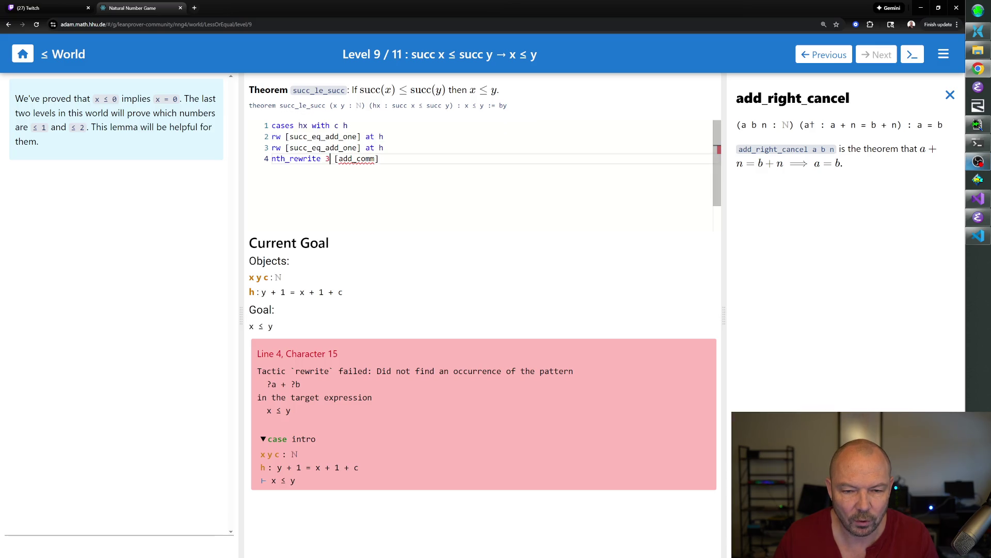
{"action": "type", "text": "at h"}
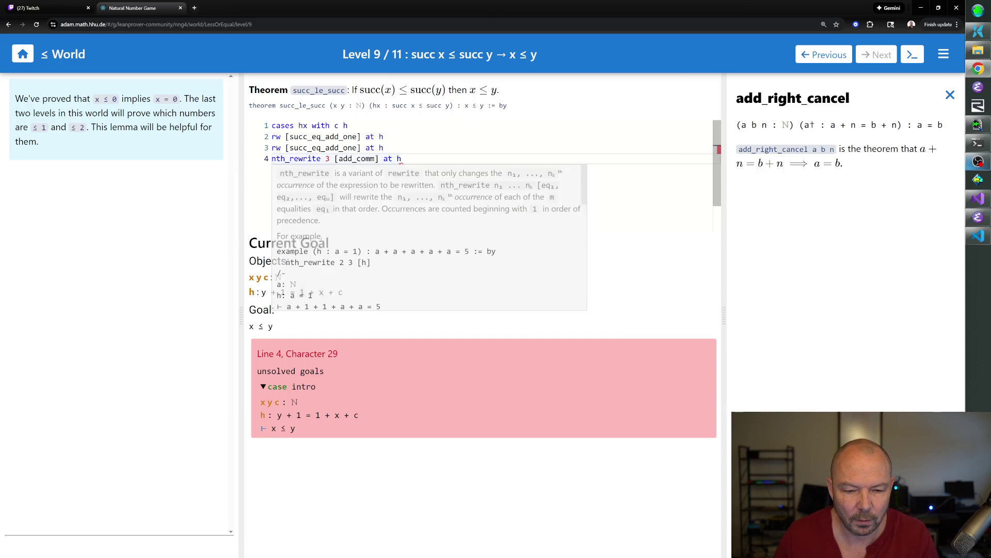
{"action": "type", "text": "4"}
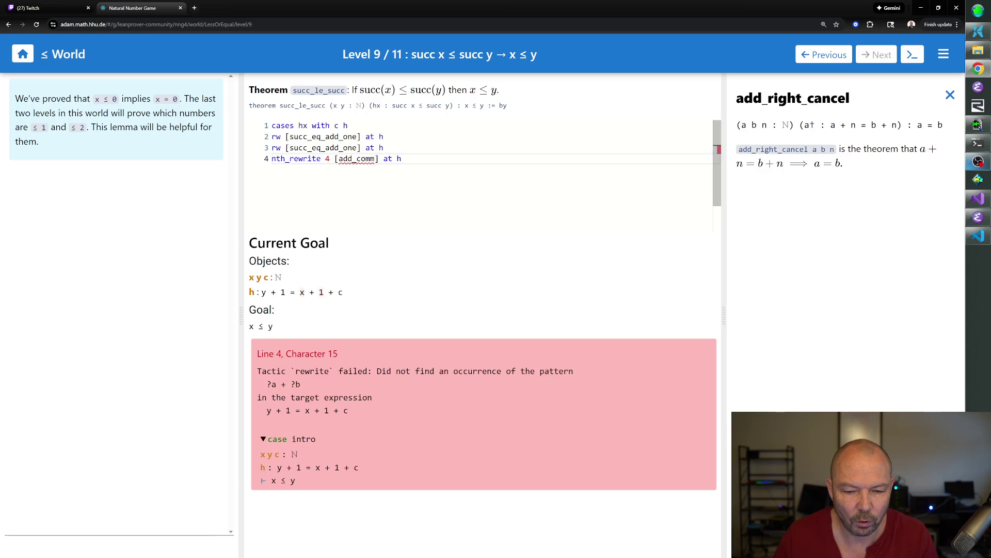
{"action": "key", "text": "BackSpace"}
{"action": "type", "text": "2"}
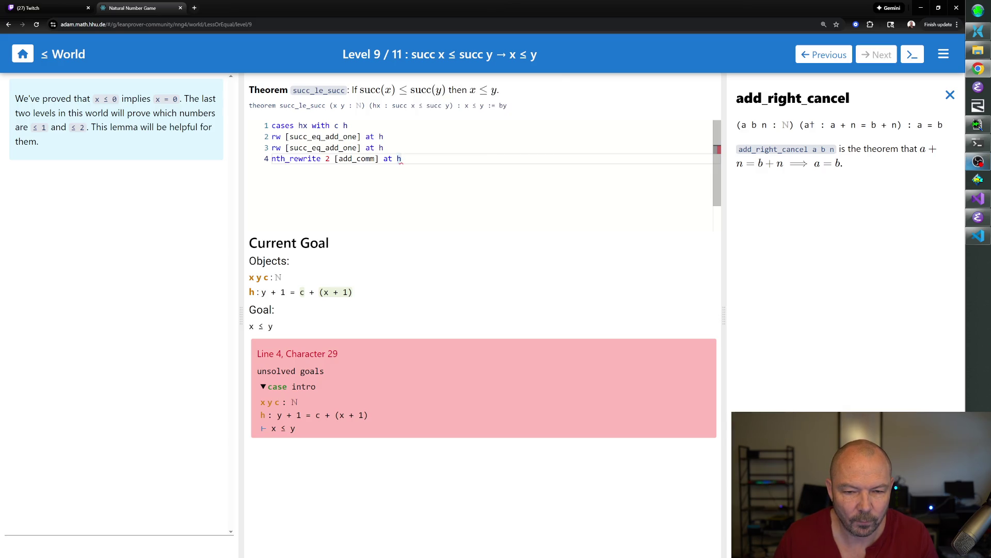
{"action": "type", "text": "3"}
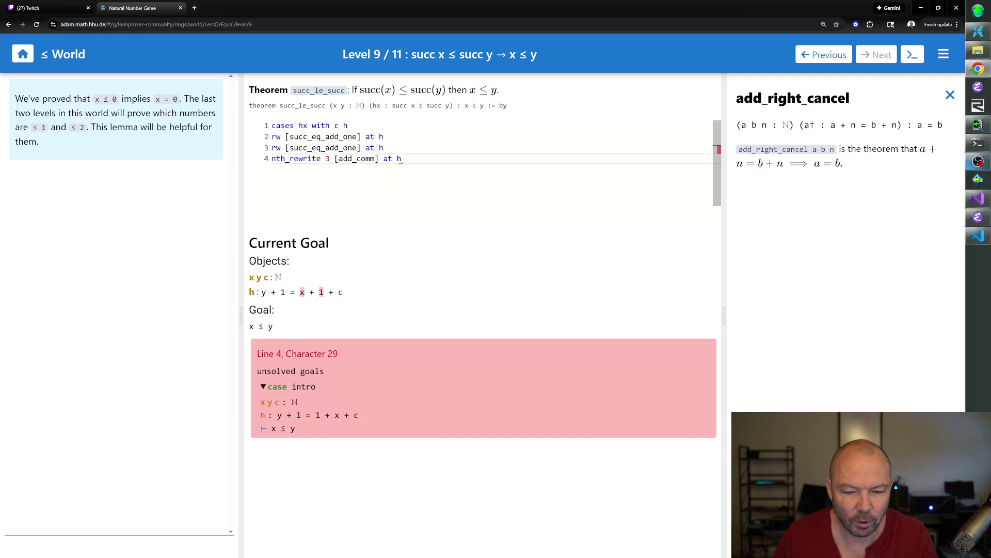
{"action": "key", "text": "End"}
{"action": "key", "text": "Return"}
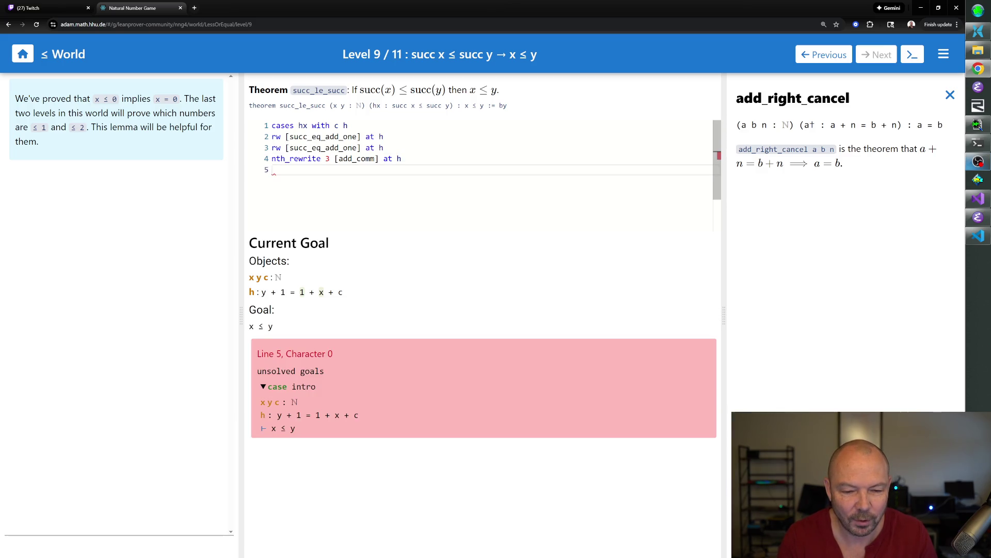
{"action": "type", "text": "dd_"}
- Add rw [add_comm] at h and apply add_left_cancel at h, which errors; close the add_right_cancel doc
{"action": "key", "text": "BackSpace"}
{"action": "key", "text": "BackSpace"}
{"action": "key", "text": "BackSpace"}
{"action": "type", "text": "[add_comm]"}
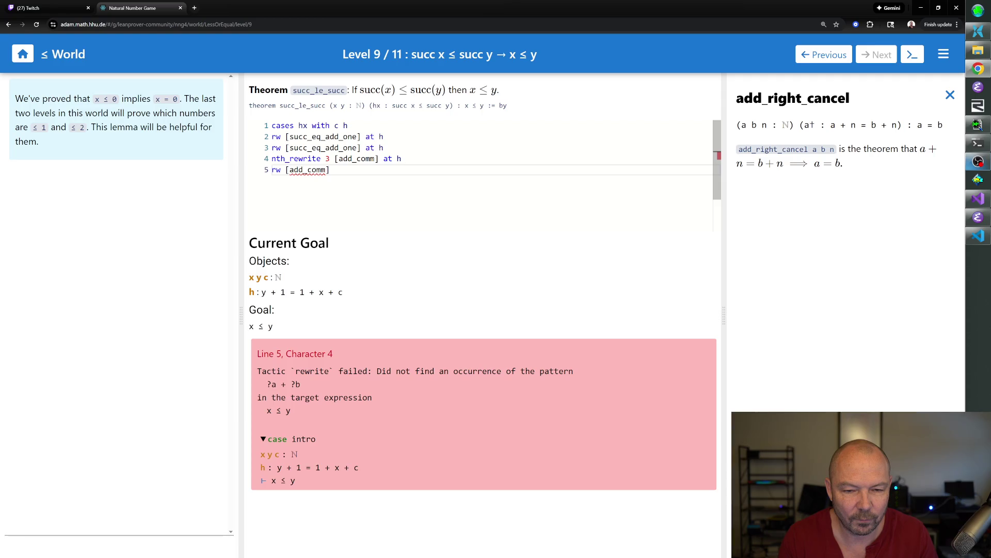
{"action": "type", "text": " at h"}
{"action": "key", "text": "Return"}
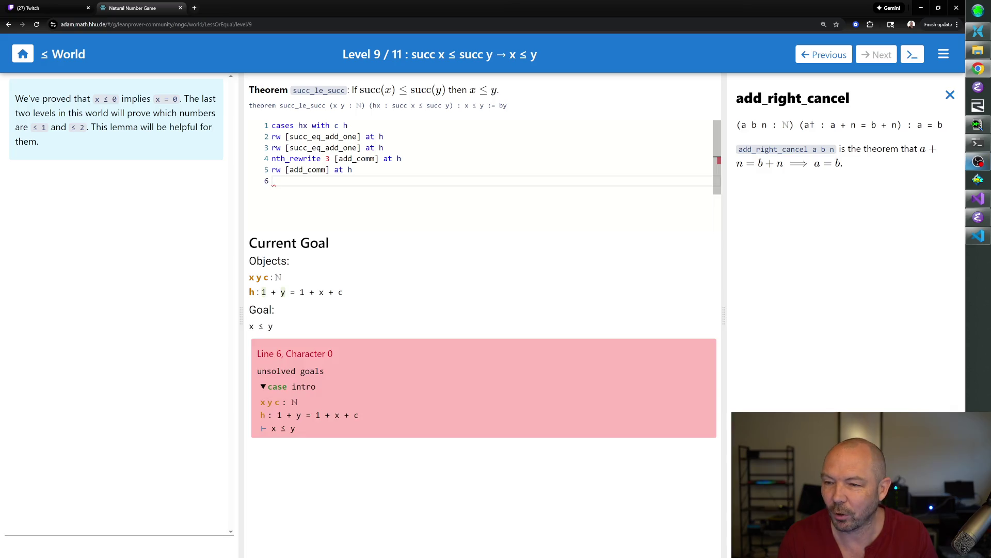
{"action": "type", "text": "apply add_left_cancel at h"}
{"action": "key", "text": "Return"}
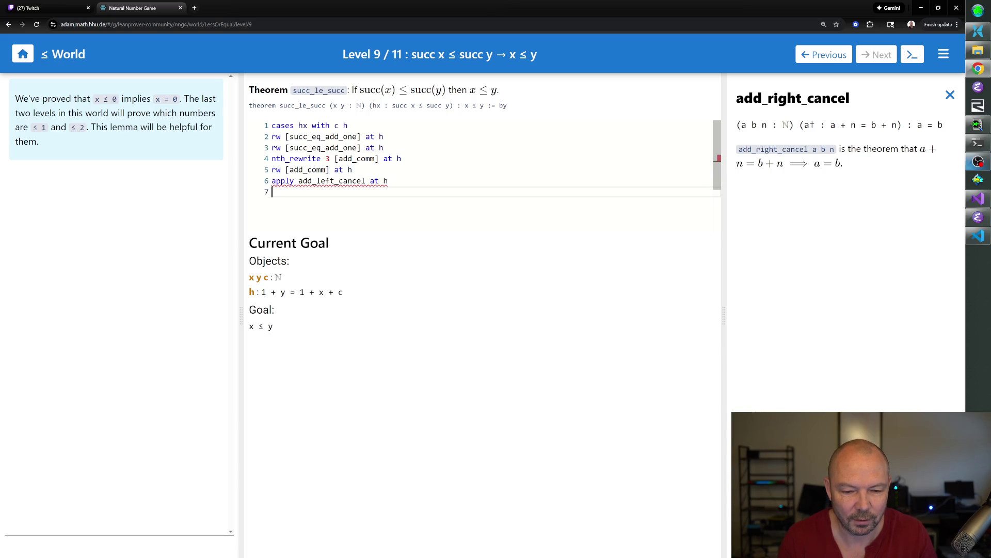
{"action": "key", "text": "Left"}
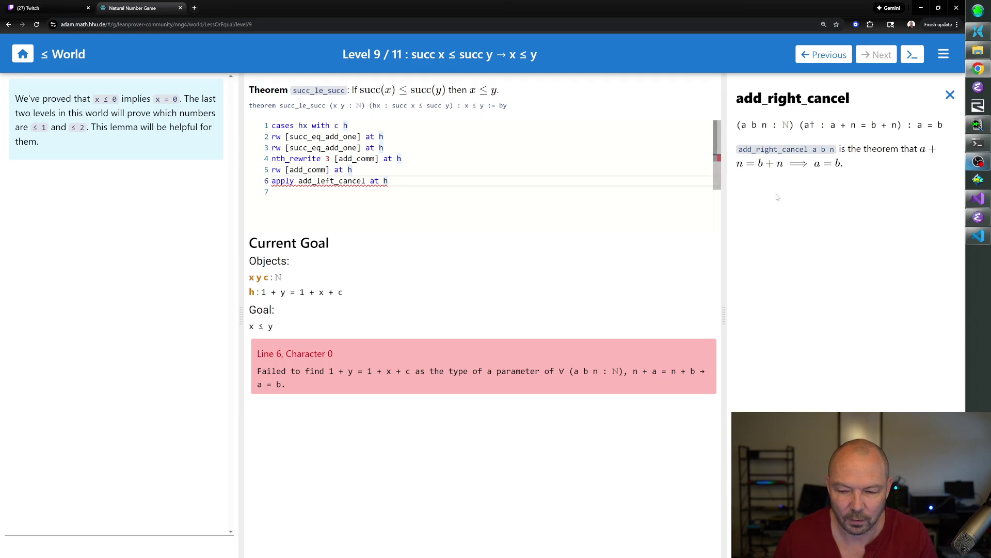
{"action": "left_click", "coordinate": [951, 95]}
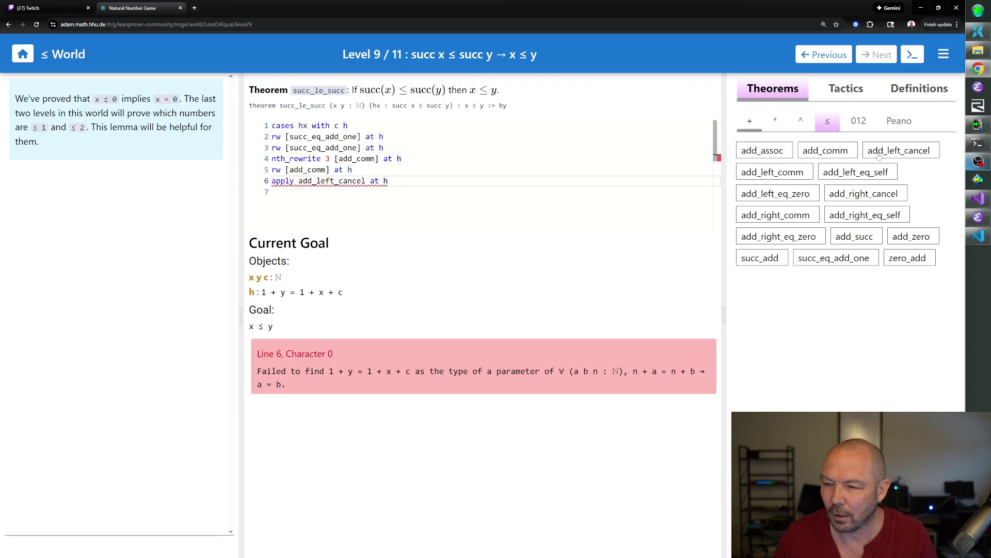
- Read the add_left_cancel theorem's documentation from the + list
{"action": "left_click", "coordinate": [881, 154]}
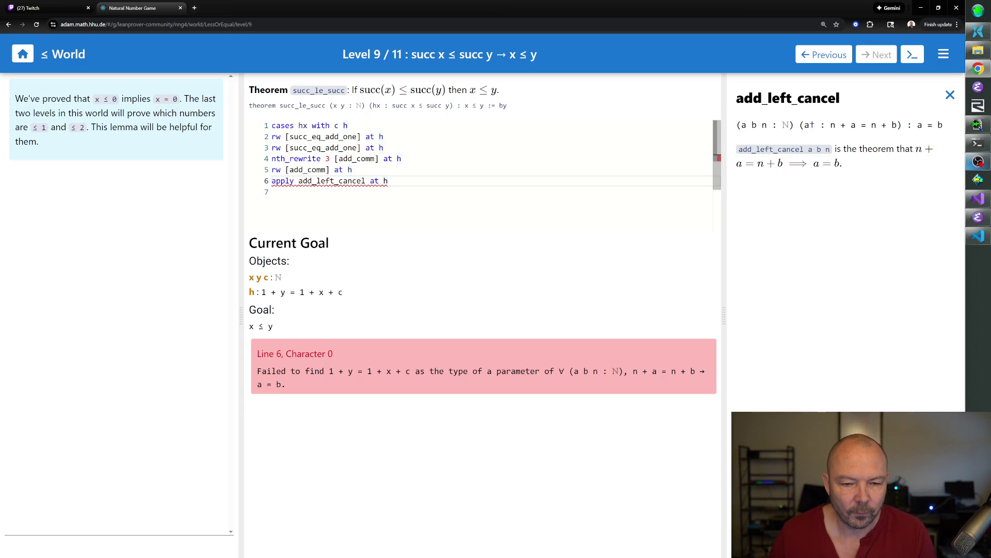
- Insert an nth_rewrite 2 [add_comm] at h line before the apply step, fixing its spelling
{"action": "key", "text": "Down"}
{"action": "key", "text": "Up"}
{"action": "key", "text": "Up"}
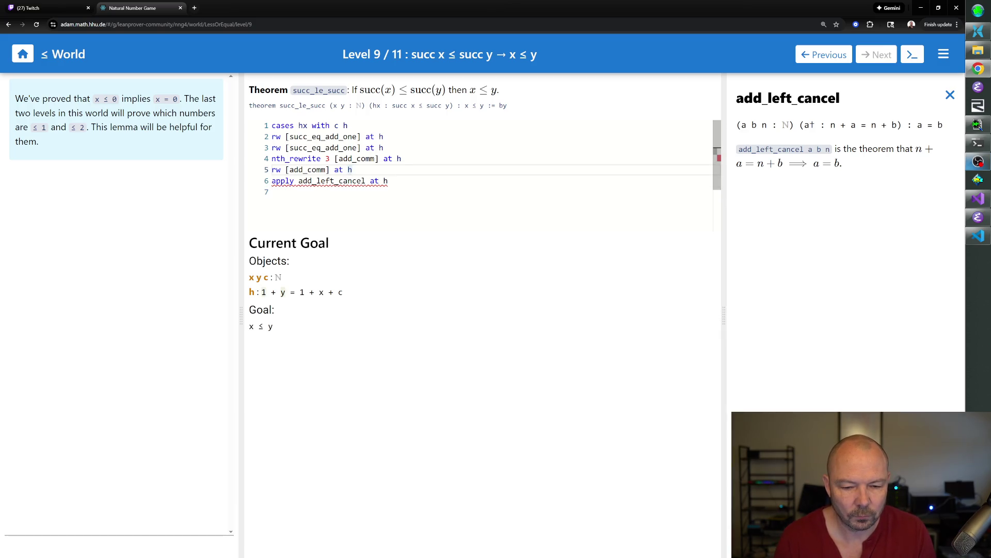
{"action": "key", "text": "Return"}
{"action": "type", "text": "nth"}
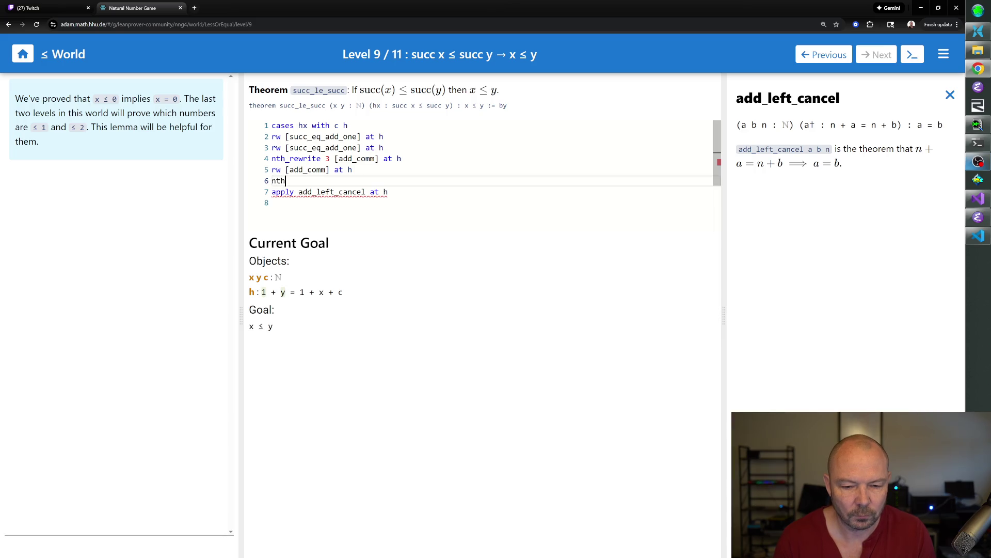
{"action": "type", "text": "_rewwrite 2"}
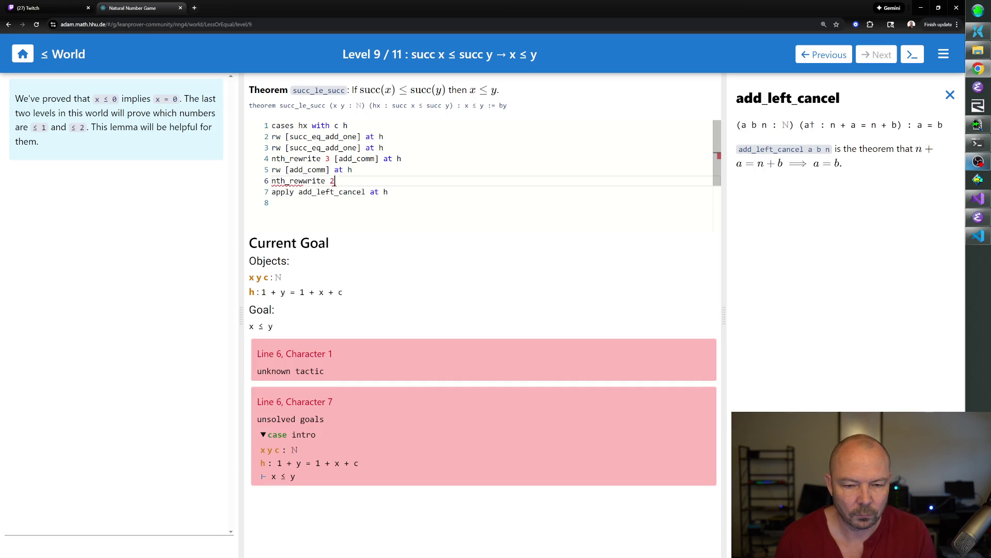
{"action": "type", "text": " [att"}
{"action": "key", "text": "BackSpace"}
{"action": "key", "text": "BackSpace"}
{"action": "type", "text": "dd_comm] at h"}
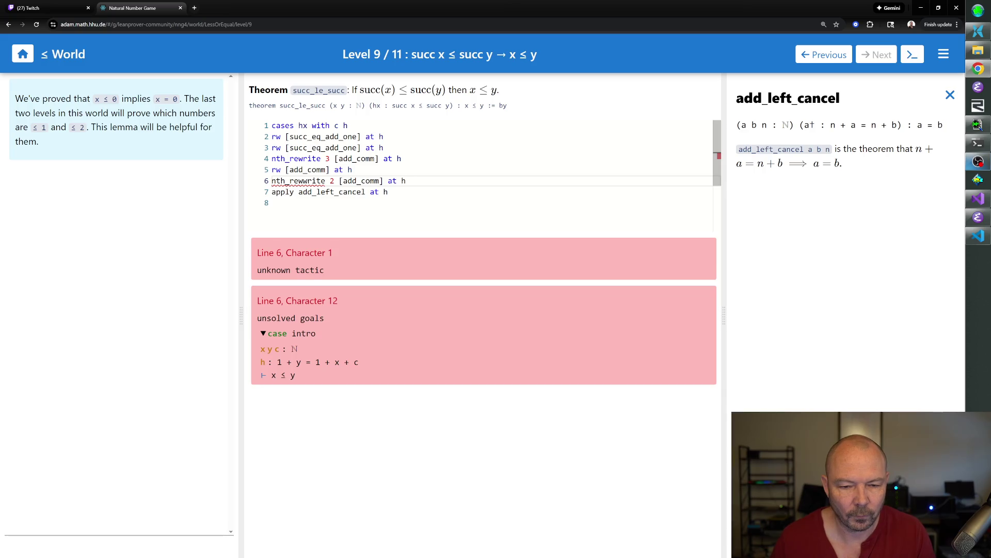
{"action": "left_click", "coordinate": [302, 180]}
{"action": "key", "text": "Delete"}
{"action": "key", "text": "End"}
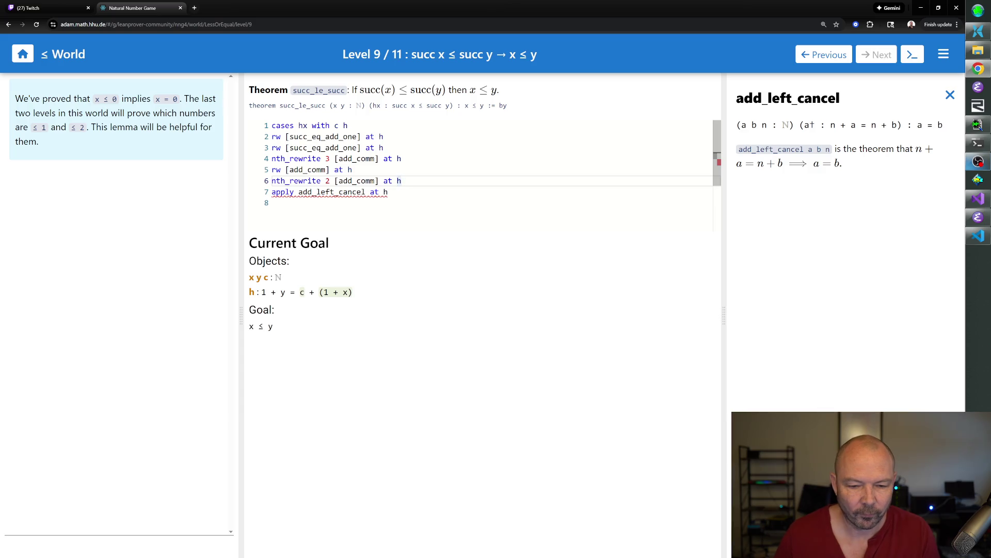
- Delete the failing apply add_left_cancel at h line, leaving line 7 empty
{"action": "key", "text": "Down"}
{"action": "key", "text": "shift+Home"}
{"action": "key", "text": "BackSpace"}
{"action": "type", "text": "\\"}
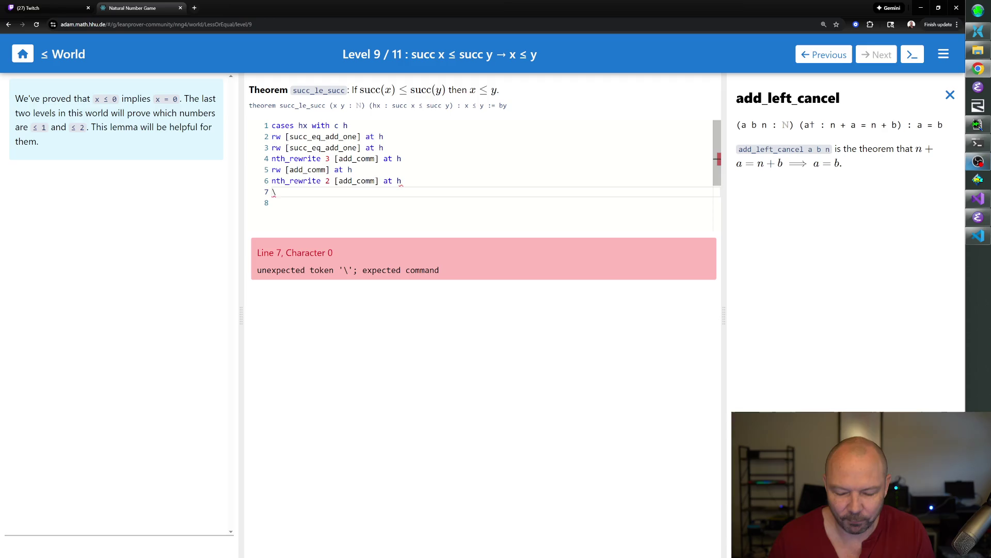
{"action": "key", "text": "BackSpace"}
{"action": "left_click", "coordinate": [330, 181]}
{"action": "mouse_move", "coordinate": [296, 180]}
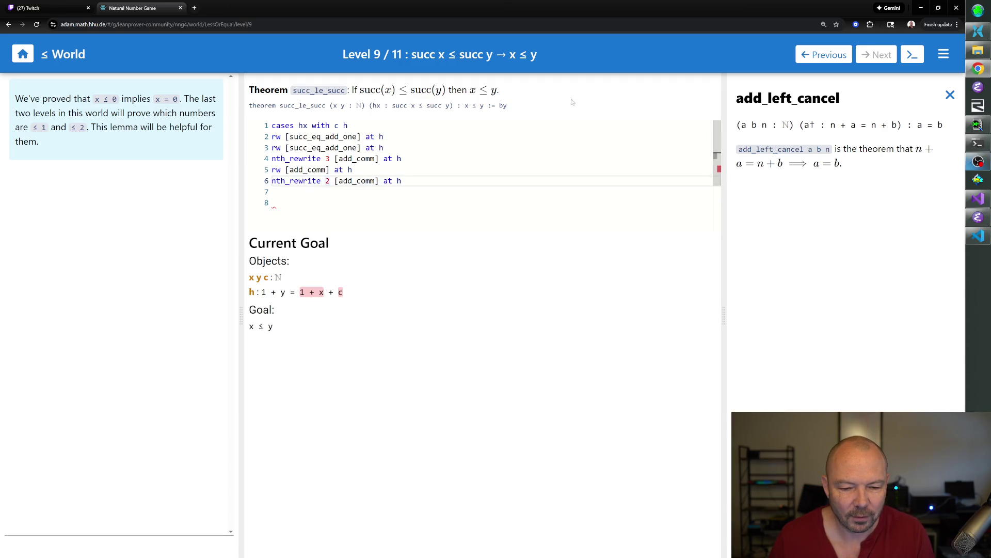
- Replace line 6 with rw [add_assoc] at h so h reads 1 + y = 1 + (x + c)
{"action": "double_click", "coordinate": [357, 180]}
{"action": "type", "text": "add_assoc"}
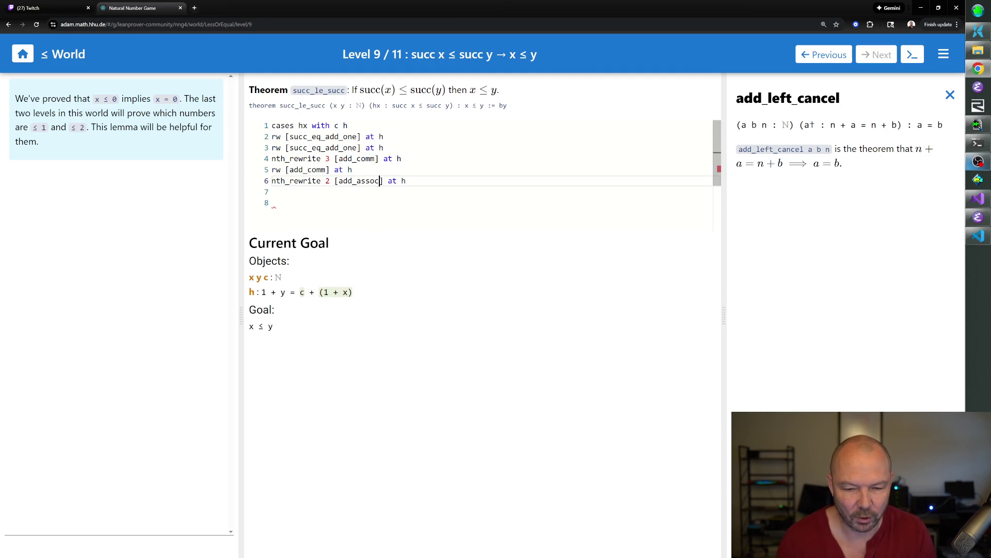
{"action": "key", "text": "End"}
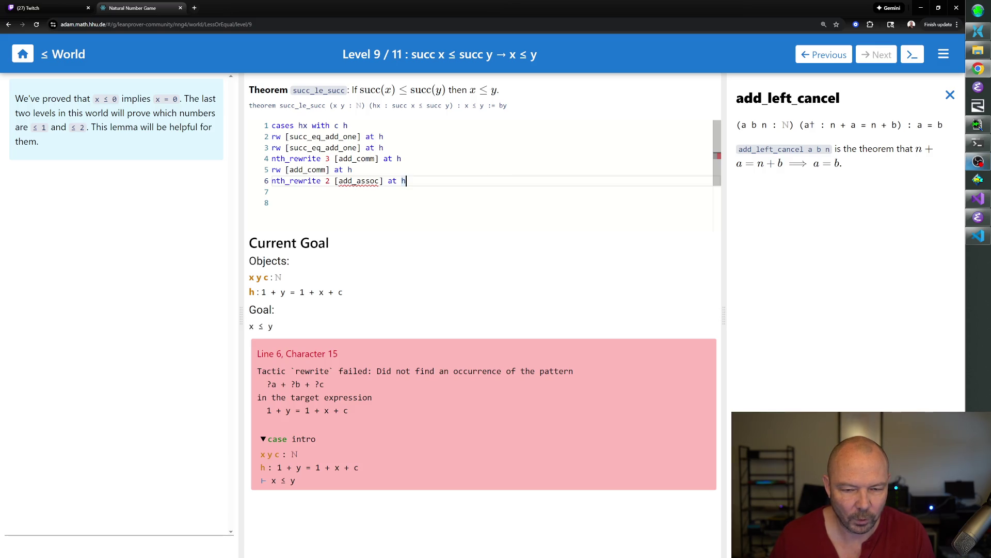
{"action": "key", "text": "Up"}
{"action": "key", "text": "Down"}
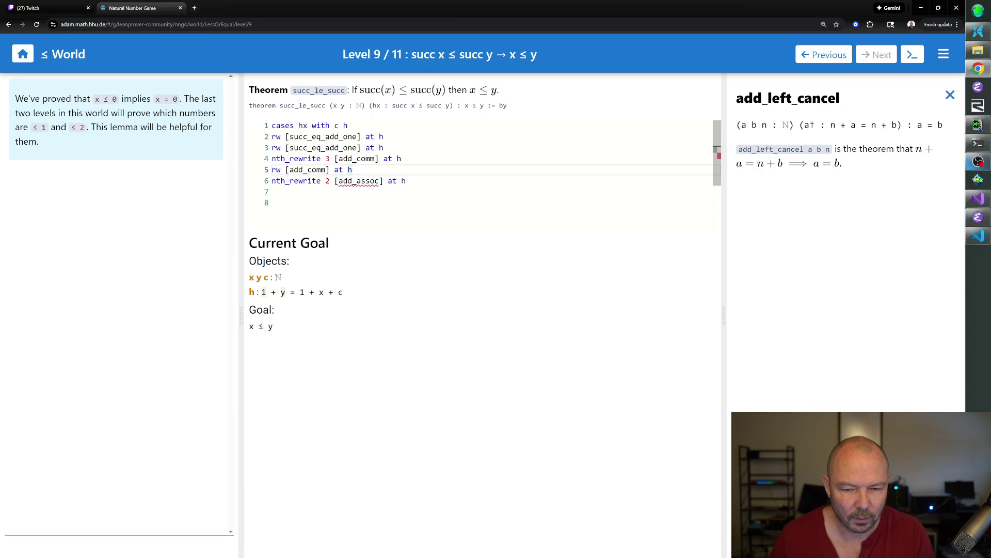
{"action": "left_click", "coordinate": [331, 180]}
{"action": "key", "text": "BackSpace"}
{"action": "type", "text": "1"}
{"action": "key", "text": "End"}
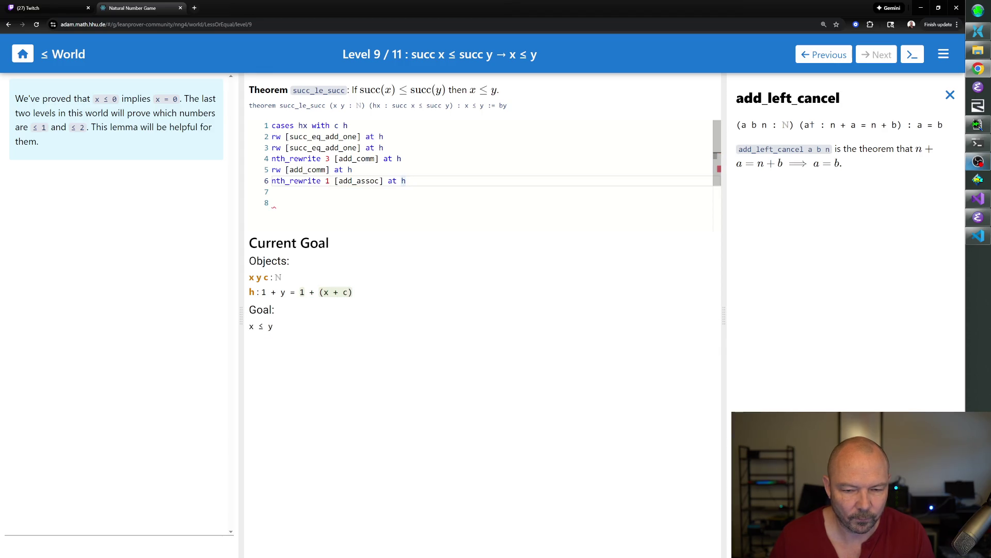
{"action": "key", "text": "ctrl+Left"}
{"action": "key", "text": "ctrl+Left"}
{"action": "key", "text": "ctrl+Left"}
{"action": "key", "text": "shift+Left"}
{"action": "key", "text": "shift+Left"}
{"action": "key", "text": "shift+Left"}
{"action": "type", "text": "rw"}
{"action": "key", "text": "End"}
- Add apply add_left_cancel at h on line 7, reducing h to y = x + c
{"action": "key", "text": "Down"}
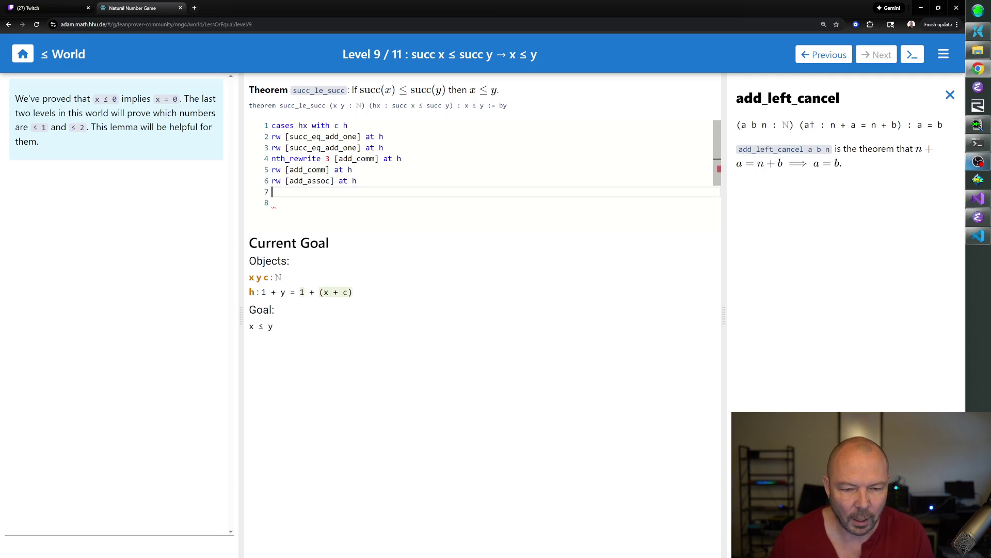
{"action": "type", "text": "add_l"}
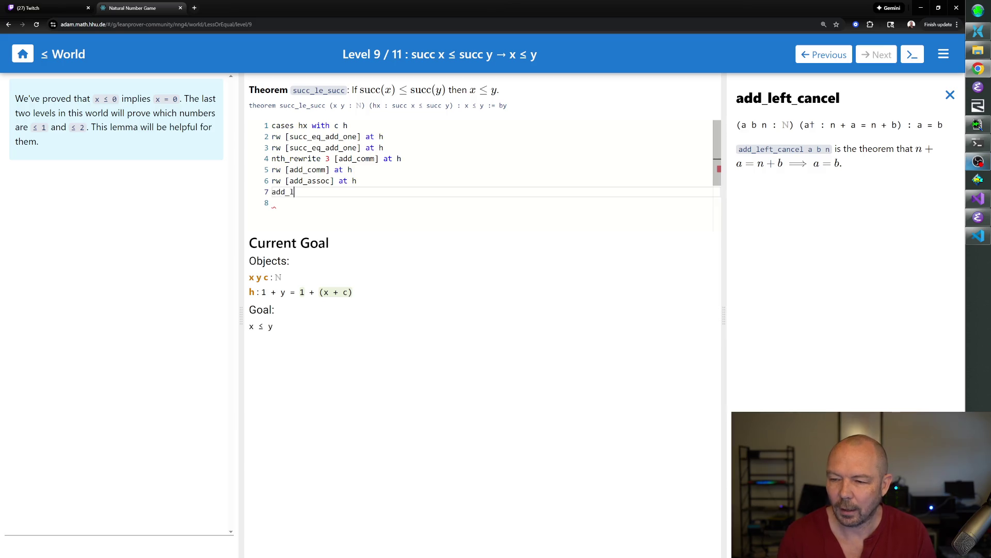
{"action": "key", "text": "BackSpace"}
{"action": "key", "text": "BackSpace"}
{"action": "key", "text": "BackSpace"}
{"action": "key", "text": "BackSpace"}
{"action": "type", "text": "pply a"}
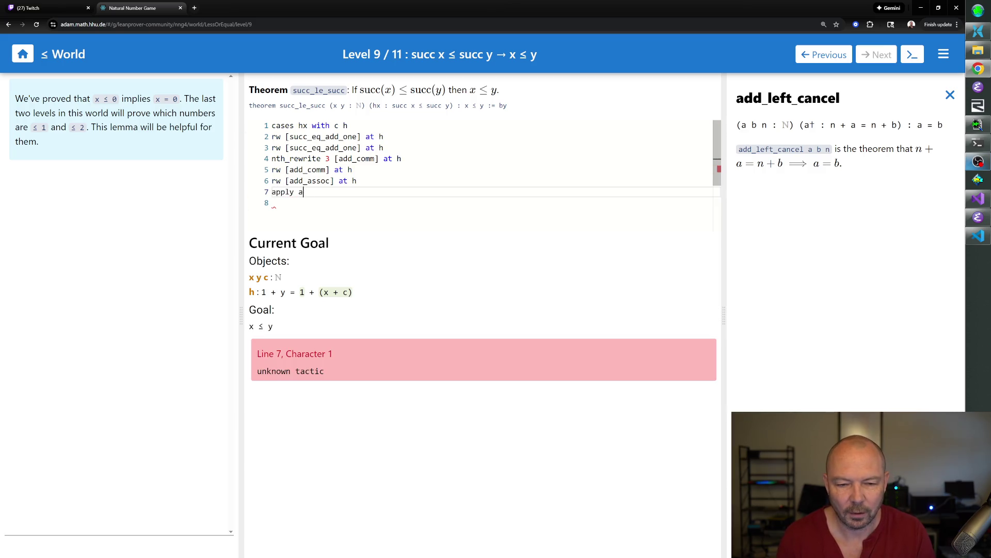
{"action": "type", "text": "dd_left_cancel at h"}
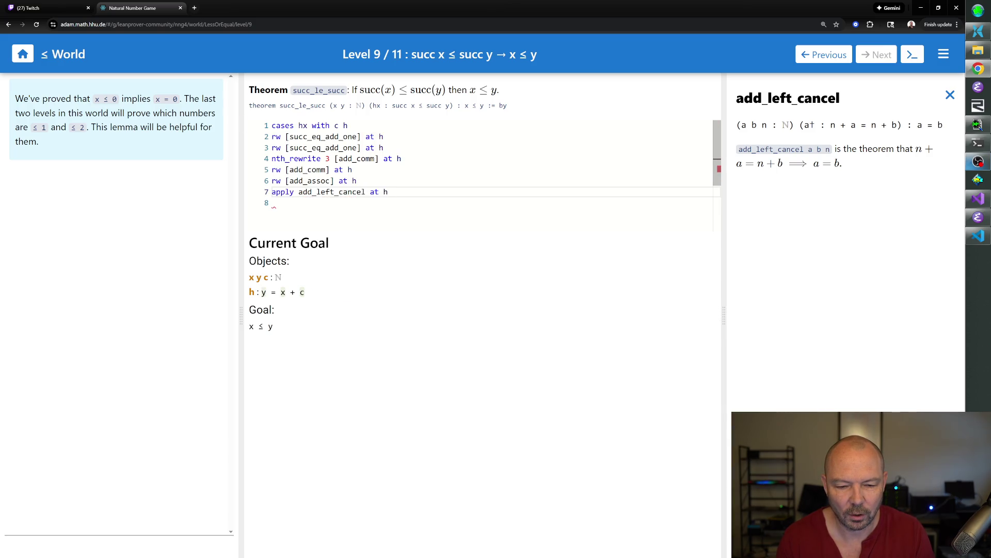
{"action": "key", "text": "Return"}
{"action": "key", "text": "Up"}
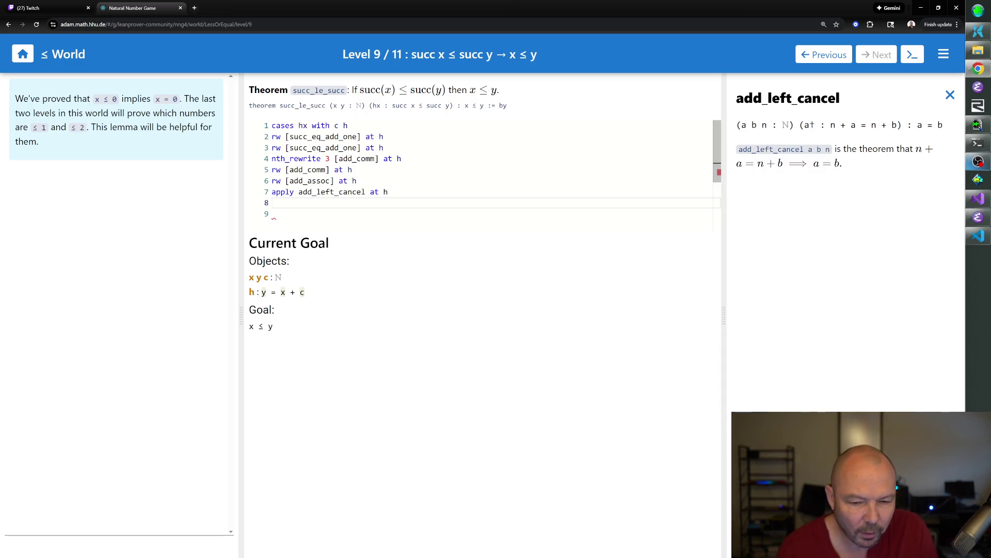
{"action": "type", "text": "use c"}
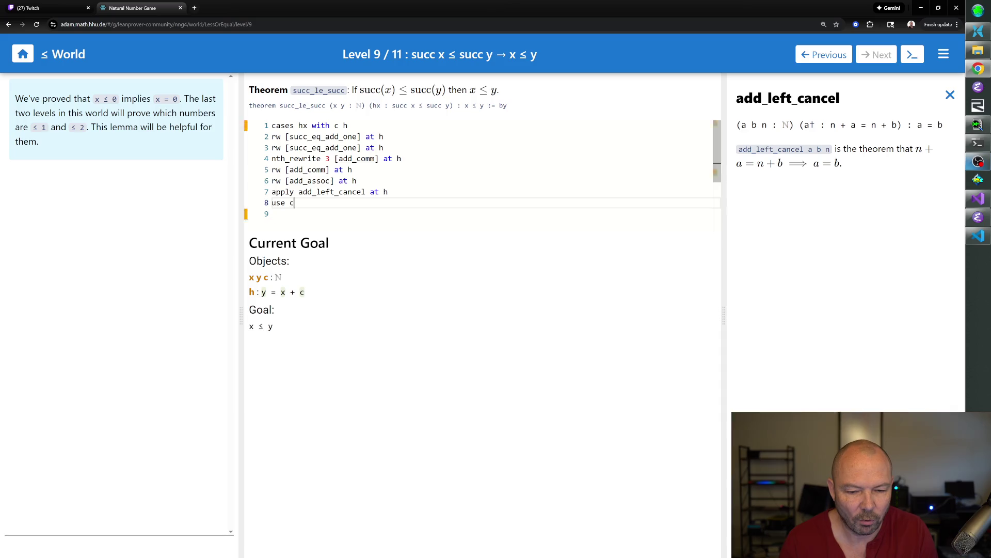
- Finish Level 9 with use c and exact h, reaching no goals
{"action": "key", "text": "Return"}
{"action": "type", "text": "exact h"}
{"action": "key", "text": "Return"}
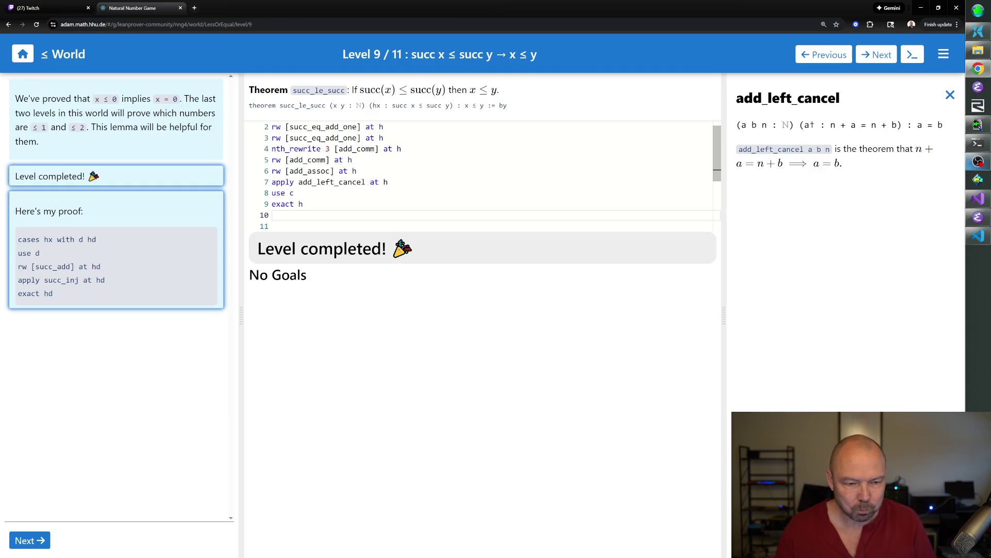
{"action": "scroll", "coordinate": [496, 175], "scroll_direction": "up", "scroll_amount": 1}
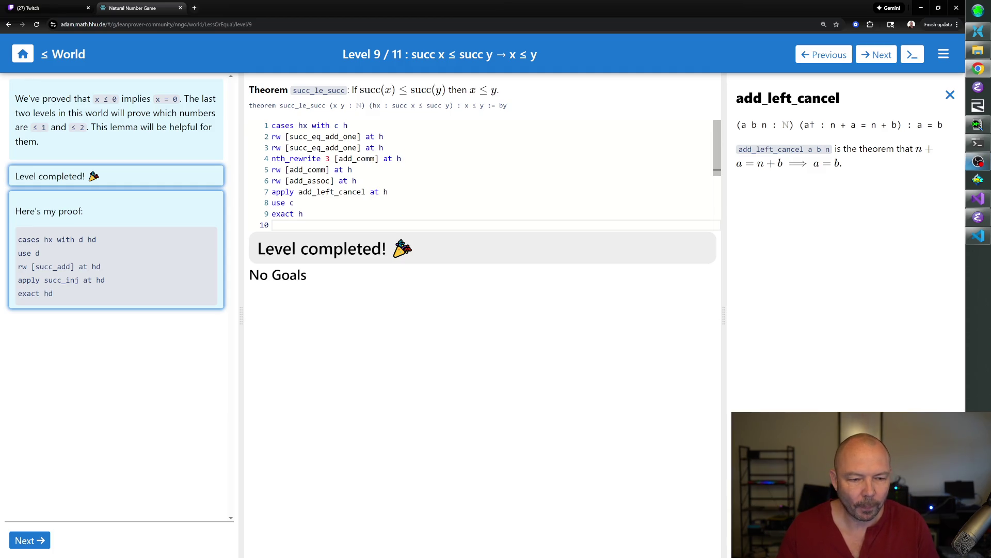
{"action": "scroll", "coordinate": [480, 175], "scroll_direction": "down", "scroll_amount": 2}
{"action": "scroll", "coordinate": [481, 174], "scroll_direction": "down", "scroll_amount": 3}
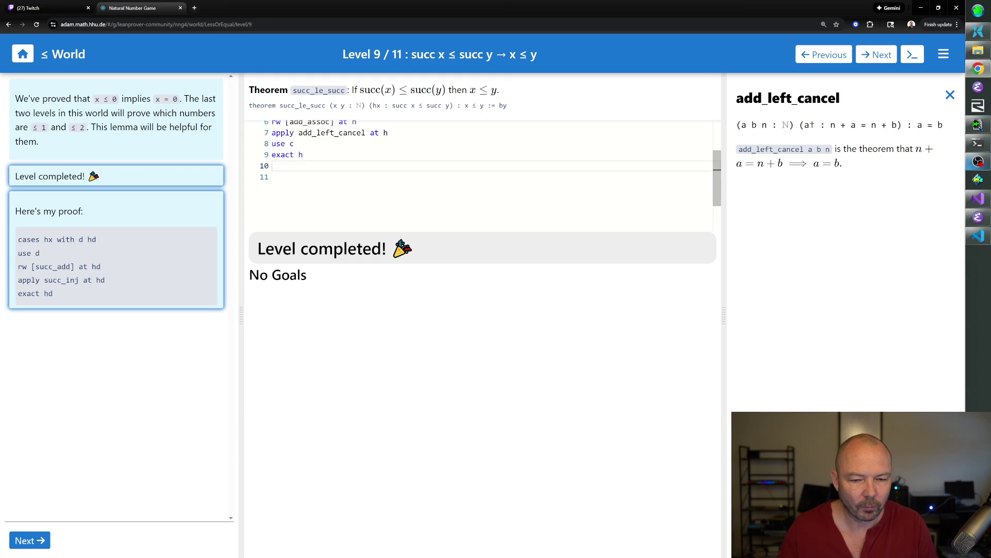
- Load Level 10, the le_one theorem that x ≤ 1 implies x = 0 ∨ x = 1
{"action": "left_click", "coordinate": [35, 540]}
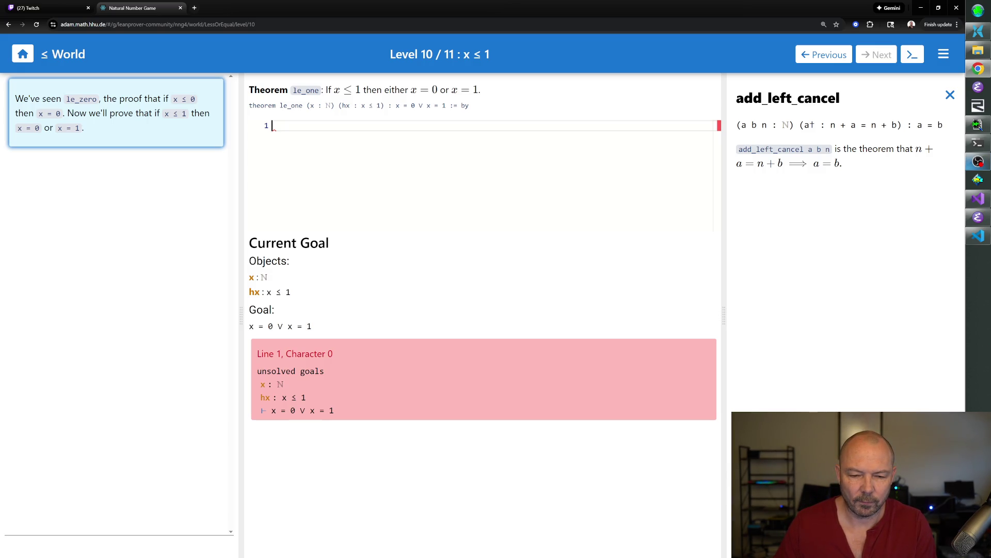
{"action": "type", "text": "cases"}
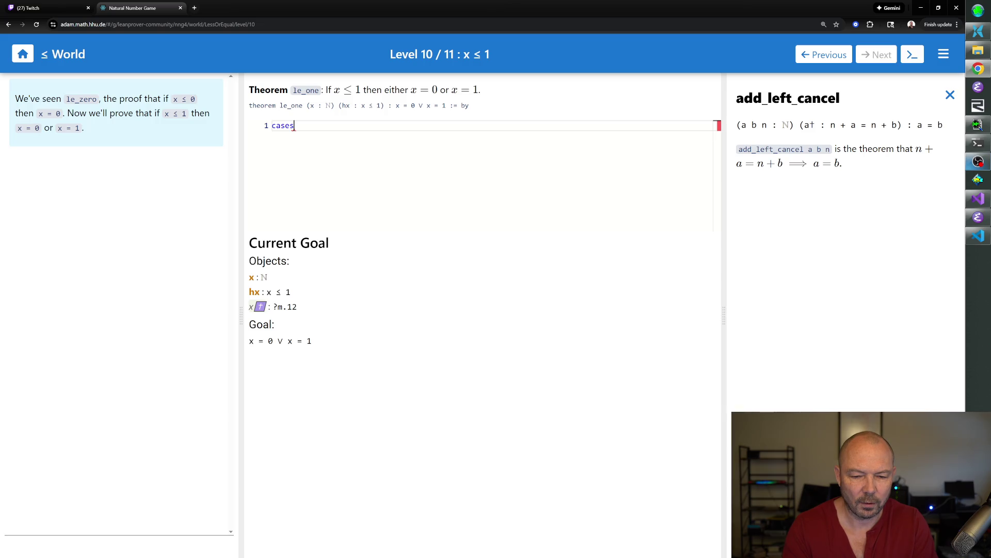
{"action": "type", "text": " hx"}
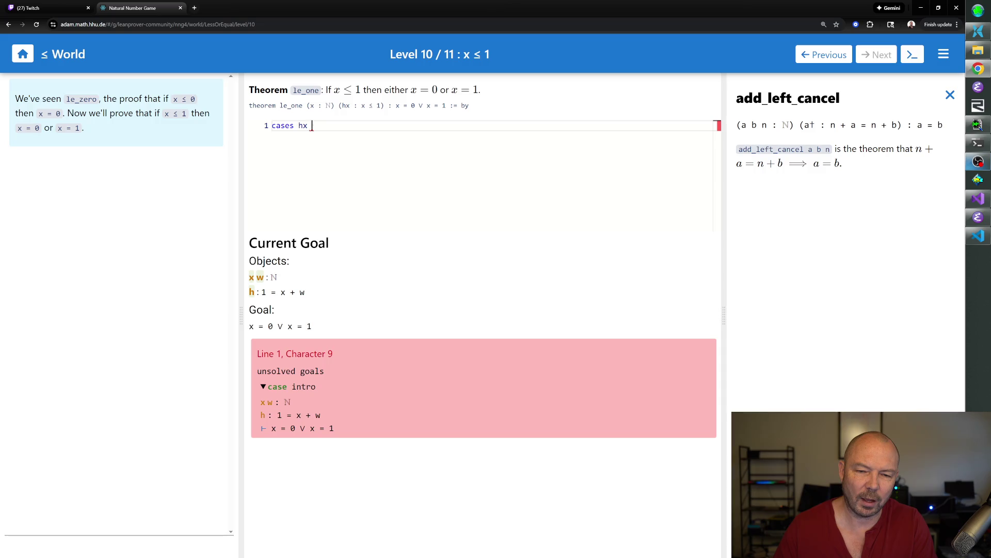
{"action": "type", "text": "with"}
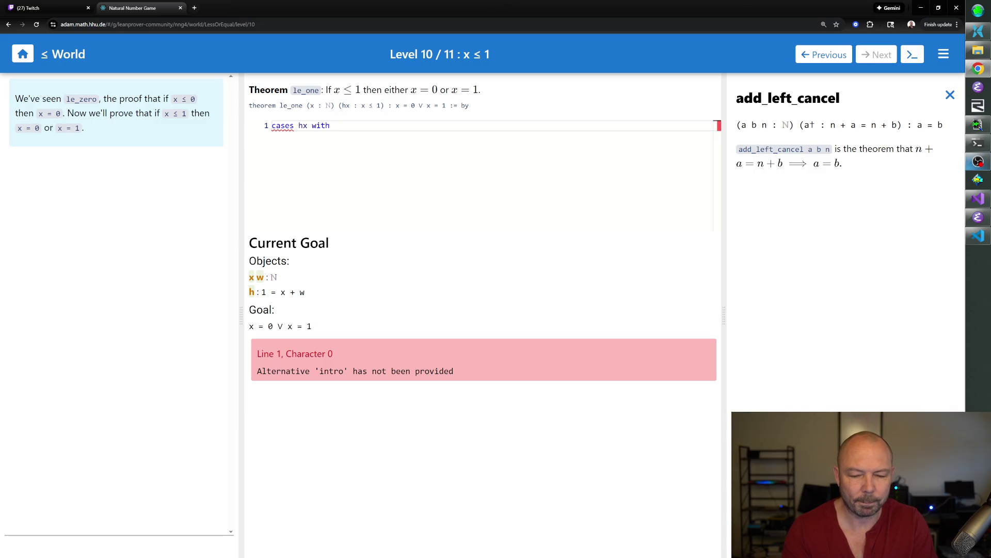
{"action": "type", "text": " a"}
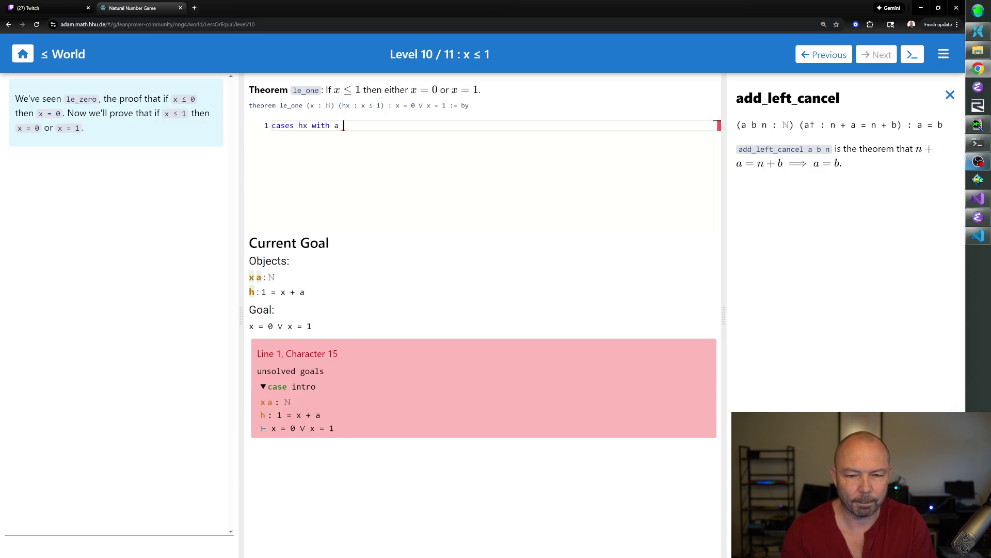
{"action": "type", "text": " ha"}
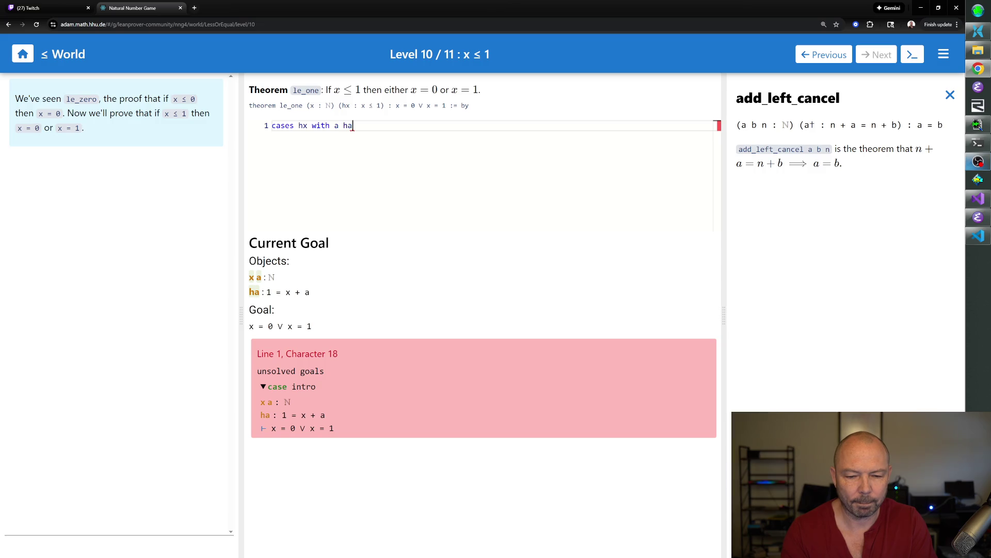
- Destruct hx with cases hx with a ha, giving ha : 1 = x + a
{"action": "key", "text": "Return"}
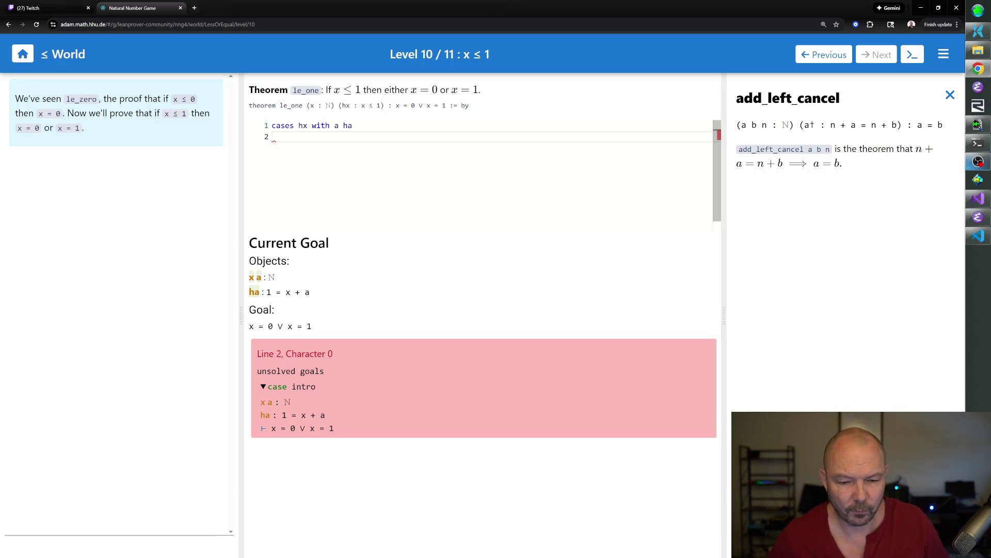
{"action": "type", "text": "symm at ha"}
- Add symm at ha to get x + a = 1, then cases x into zero and successor goals
{"action": "key", "text": "Return"}
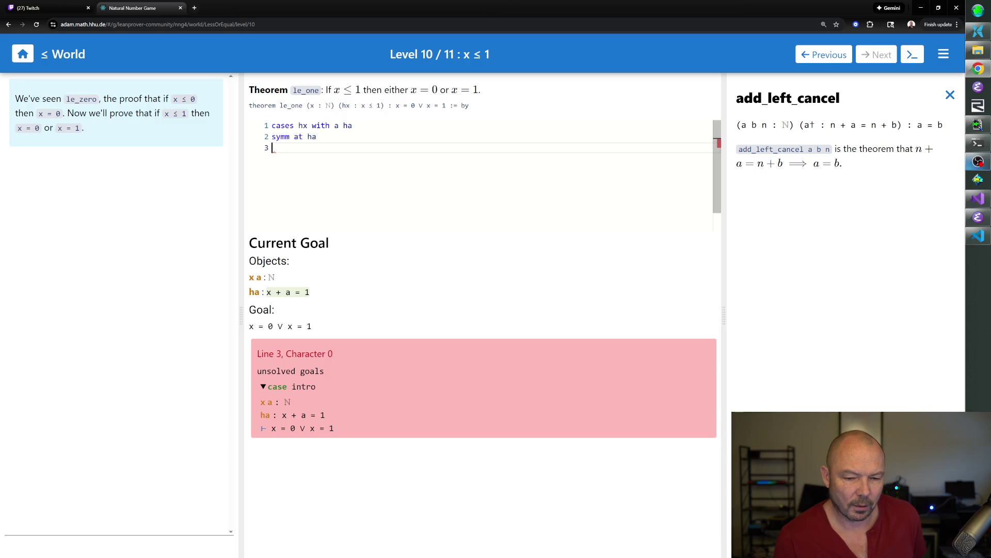
{"action": "type", "text": "cases x"}
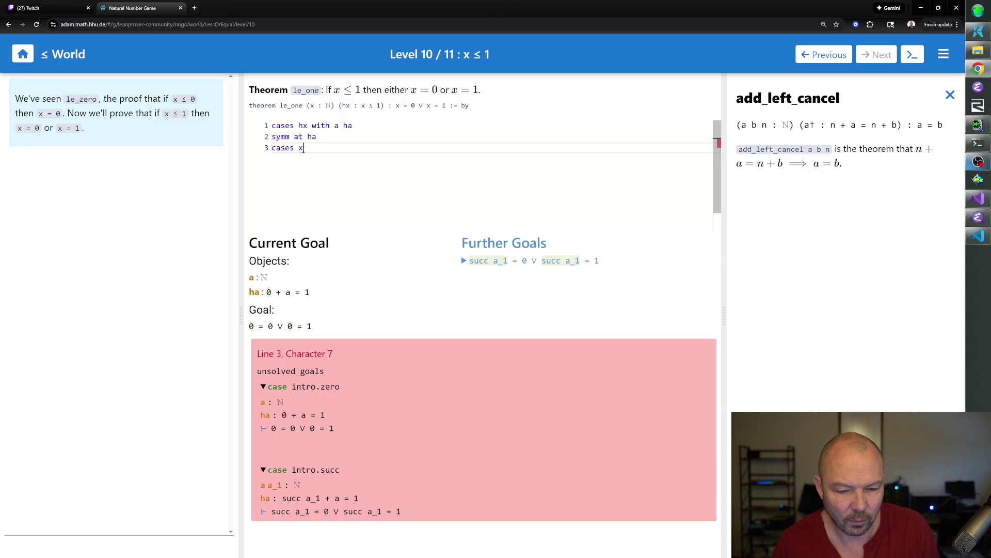
{"action": "key", "text": "Return"}
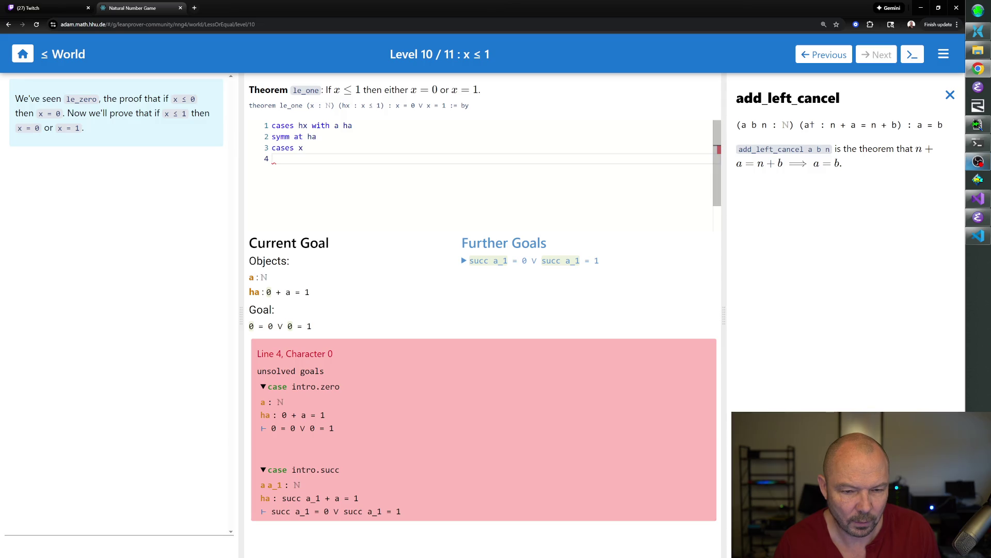
{"action": "type", "text": "left"}
- Close the zero case with left and rfl, then move the caret back to the cases x line
{"action": "key", "text": "Return"}
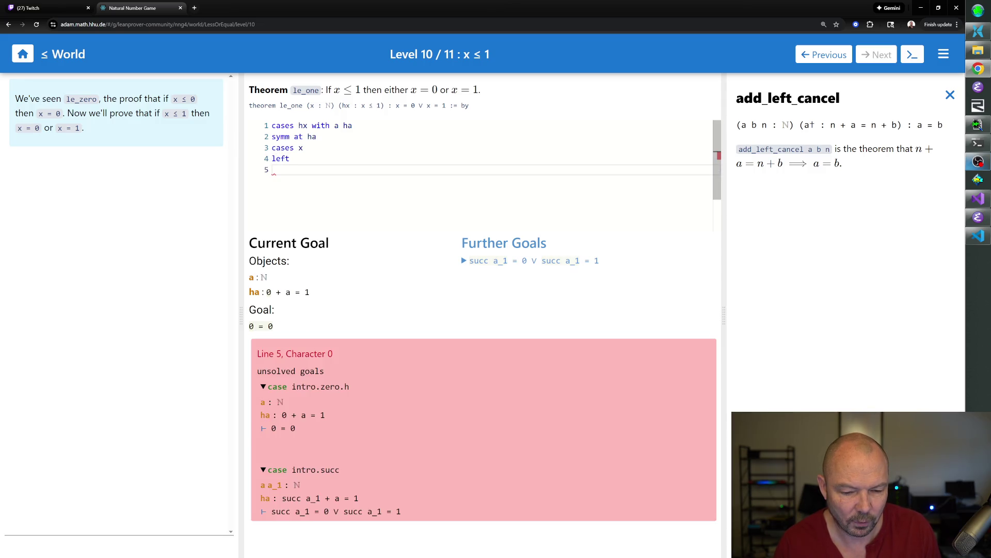
{"action": "type", "text": "rfl"}
{"action": "key", "text": "Return"}
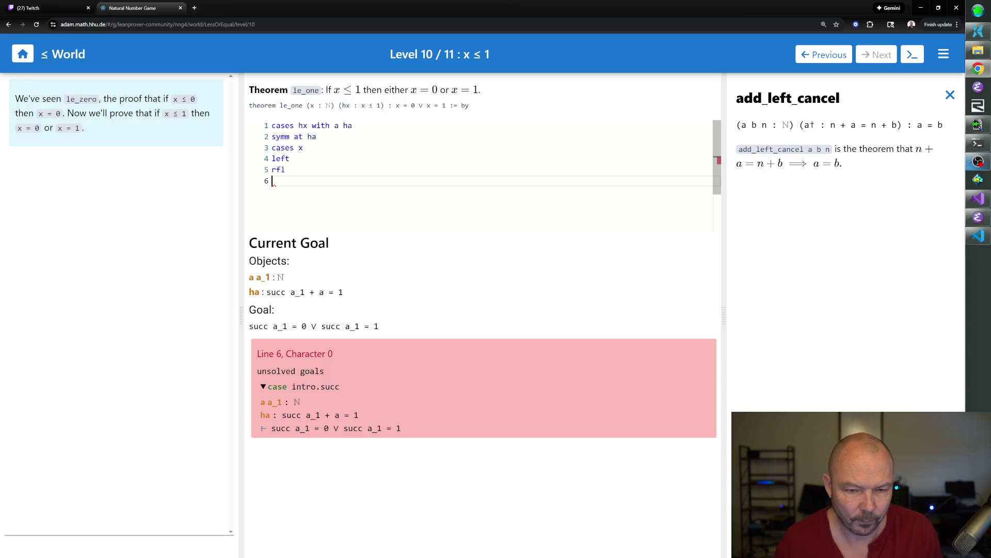
{"action": "key", "text": "Up"}
{"action": "key", "text": "Up"}
{"action": "key", "text": "Up"}
{"action": "key", "text": "End"}
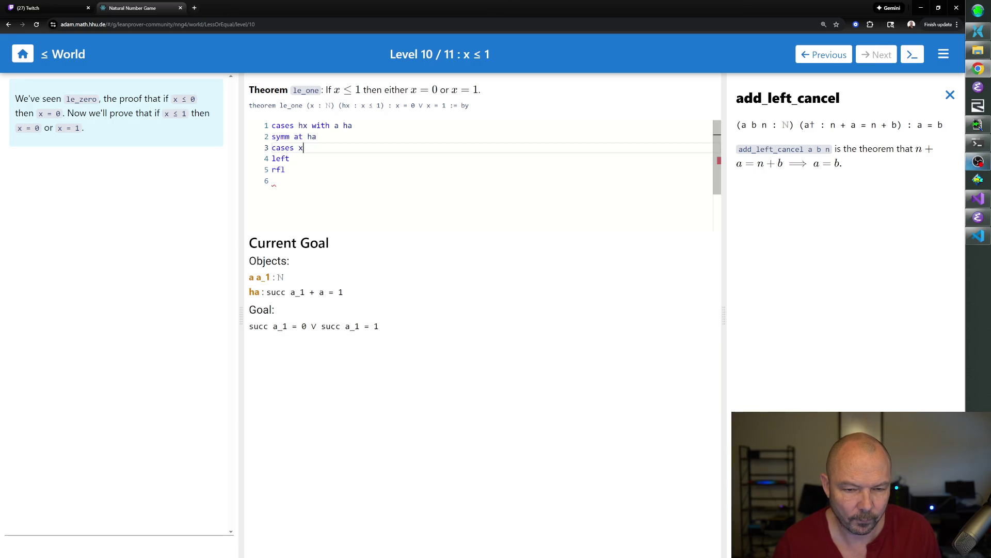
{"action": "type", "text": " with a'"}
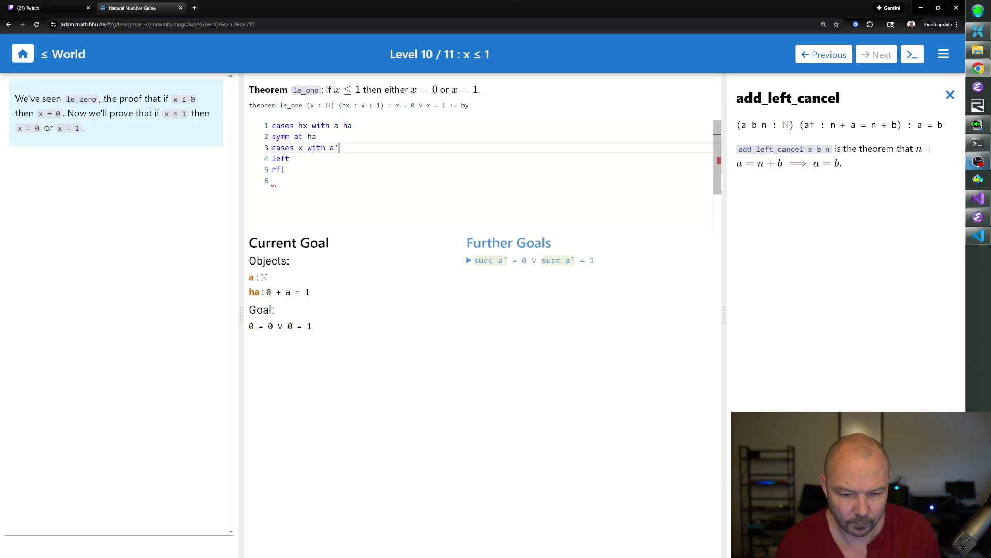
- Rename the successor variable aa to k on line 3 and add right, leaving goal succ k = 1
{"action": "key", "text": "Down"}
{"action": "key", "text": "Down"}
{"action": "key", "text": "Down"}
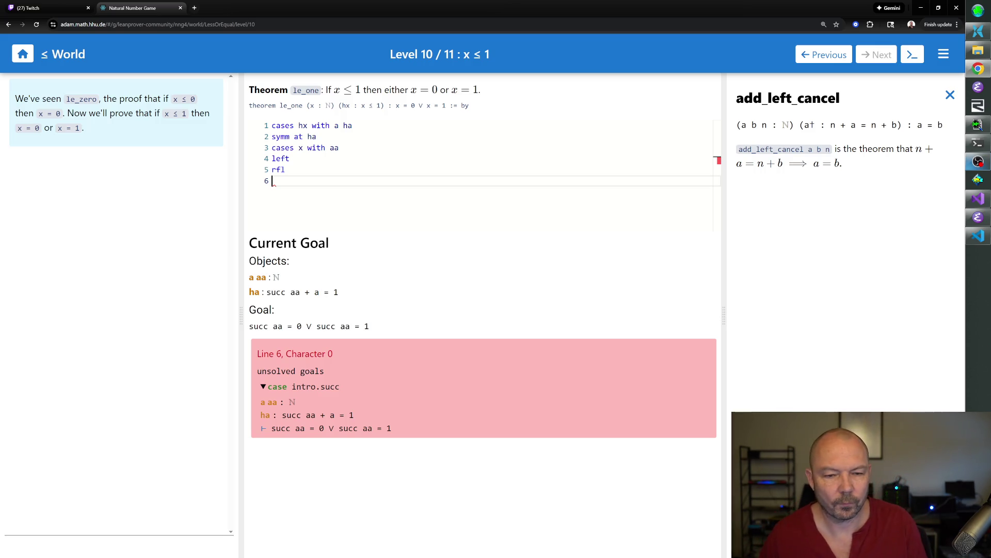
{"action": "double_click", "coordinate": [334, 147]}
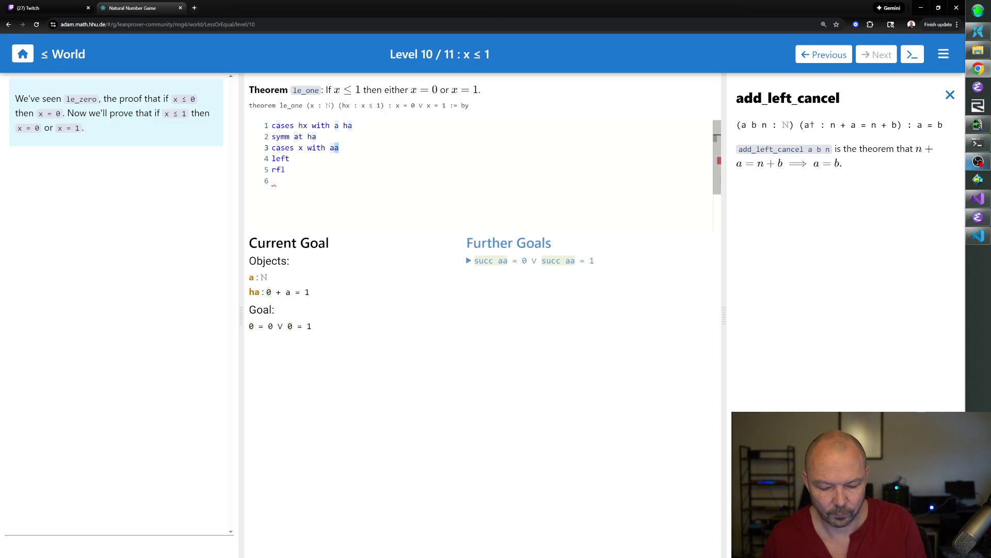
{"action": "type", "text": "ak"}
{"action": "key", "text": "Left"}
{"action": "key", "text": "BackSpace"}
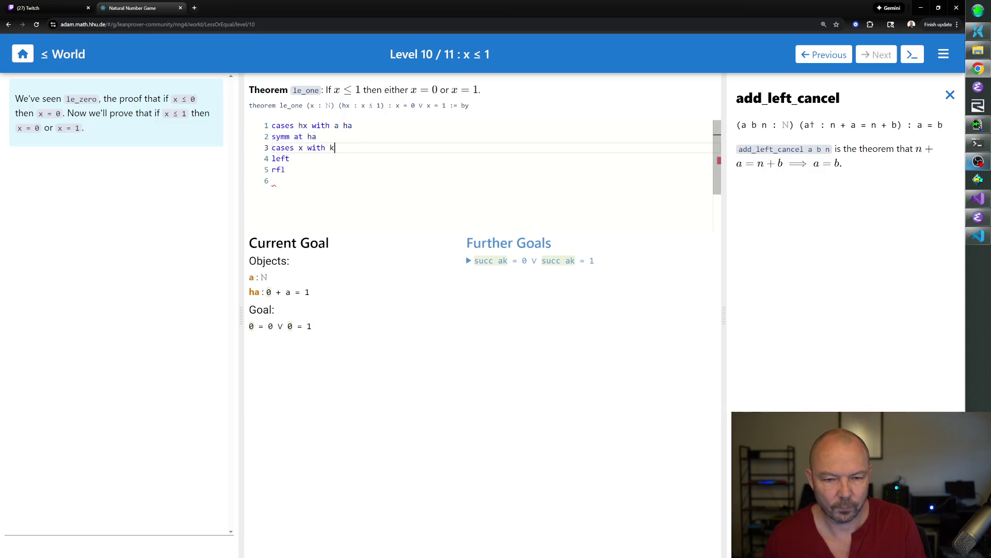
{"action": "key", "text": "Down"}
{"action": "key", "text": "Down"}
{"action": "key", "text": "Down"}
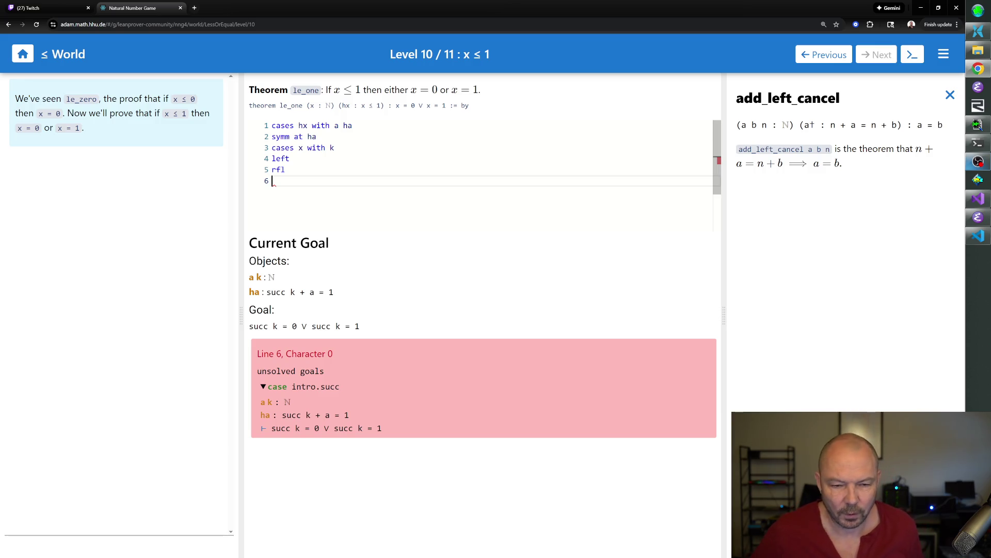
{"action": "type", "text": "right"}
{"action": "key", "text": "Return"}
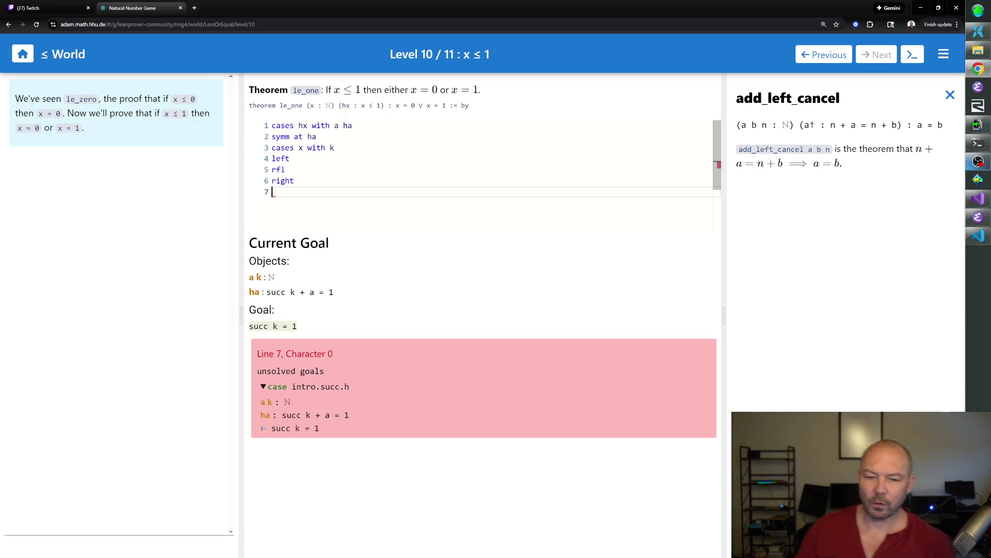
- Show one_eq_succ_zero in the 012 theorems, add symm for goal 1 = succ k, and discard a failed apply one_eq_succ_zero
{"action": "left_click", "coordinate": [951, 95]}
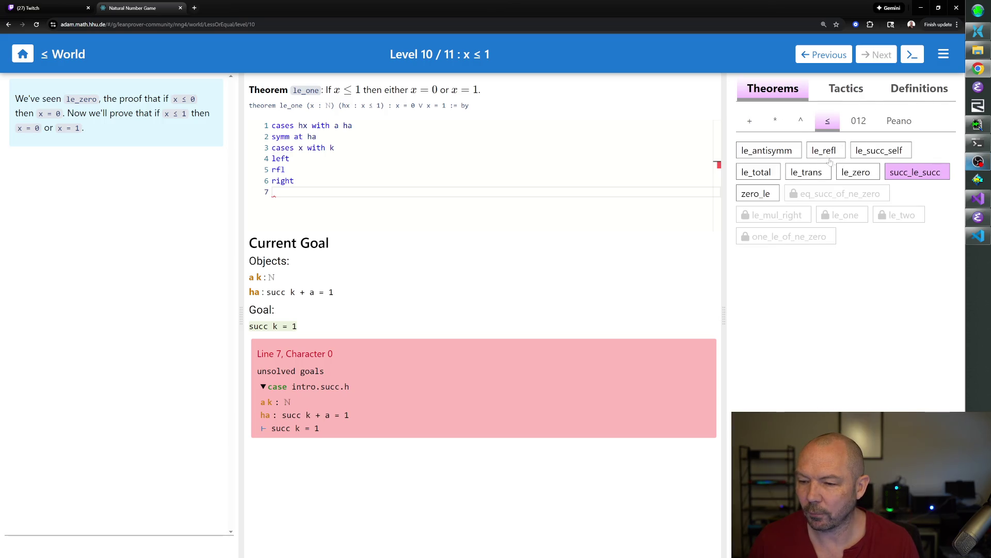
{"action": "left_click", "coordinate": [751, 122]}
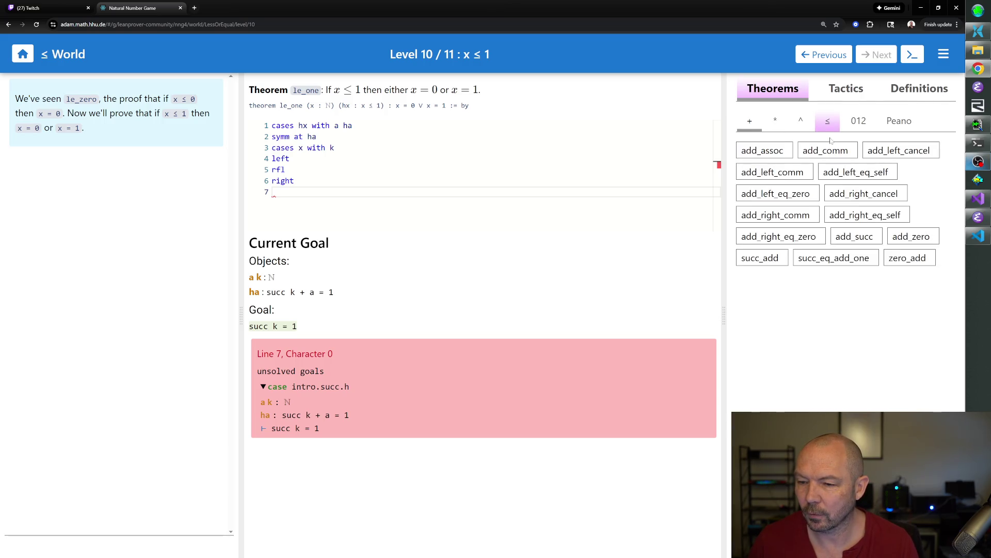
{"action": "left_click", "coordinate": [857, 123]}
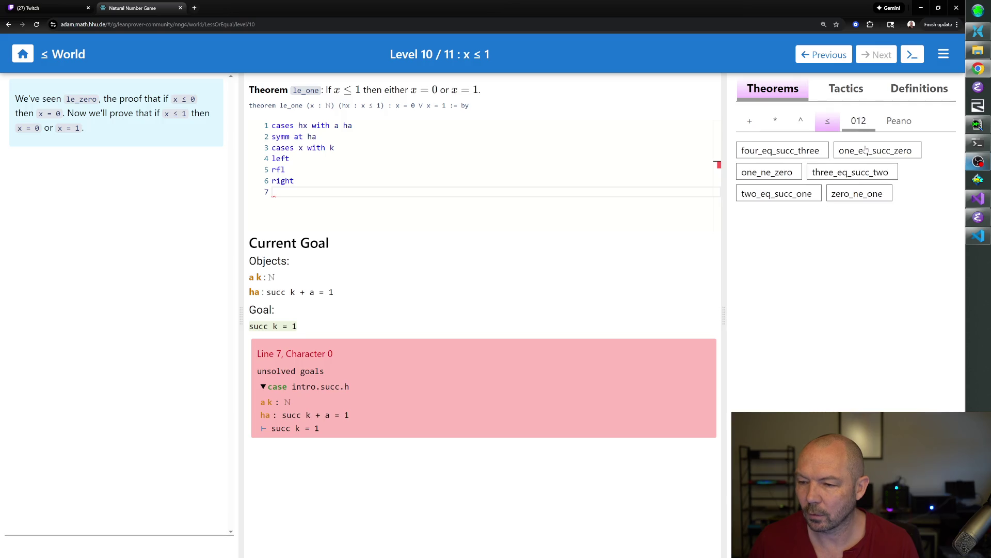
{"action": "left_click", "coordinate": [866, 150]}
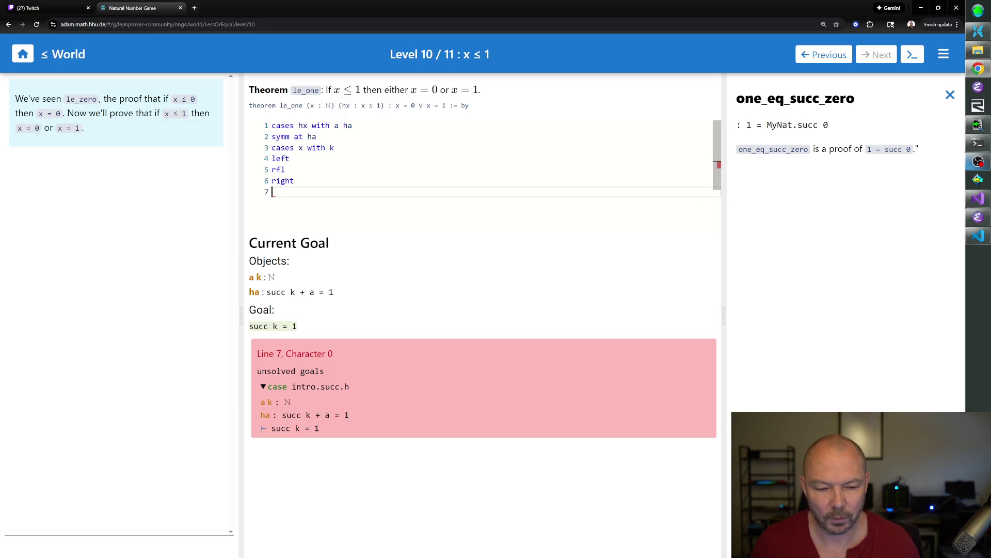
{"action": "type", "text": "symm"}
{"action": "key", "text": "Return"}
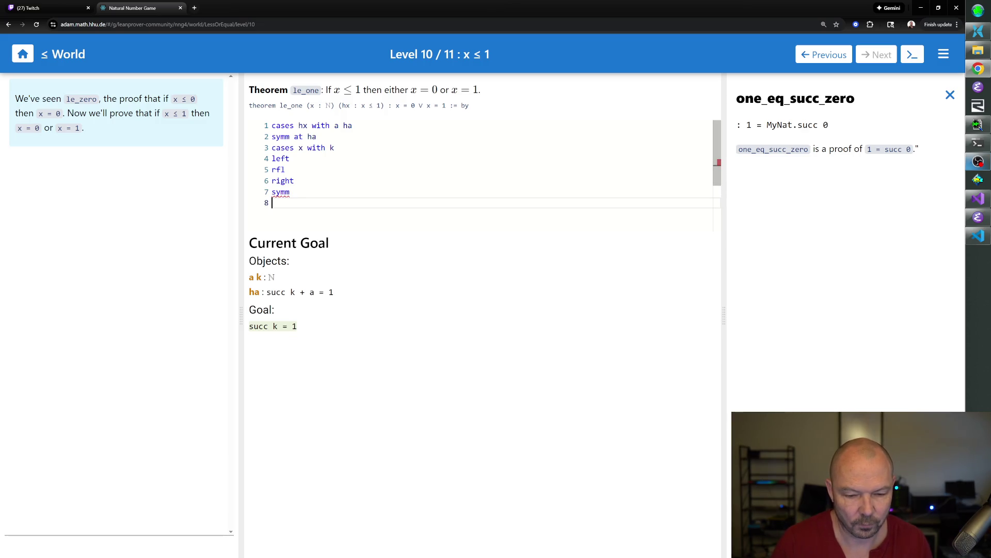
{"action": "type", "text": "apply one_eq_s"}
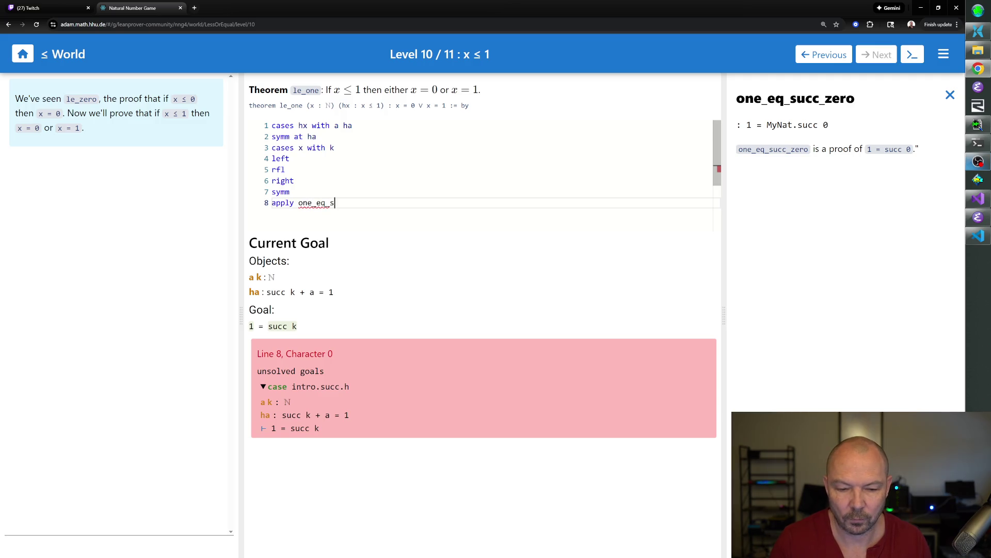
{"action": "type", "text": "ucc_zero"}
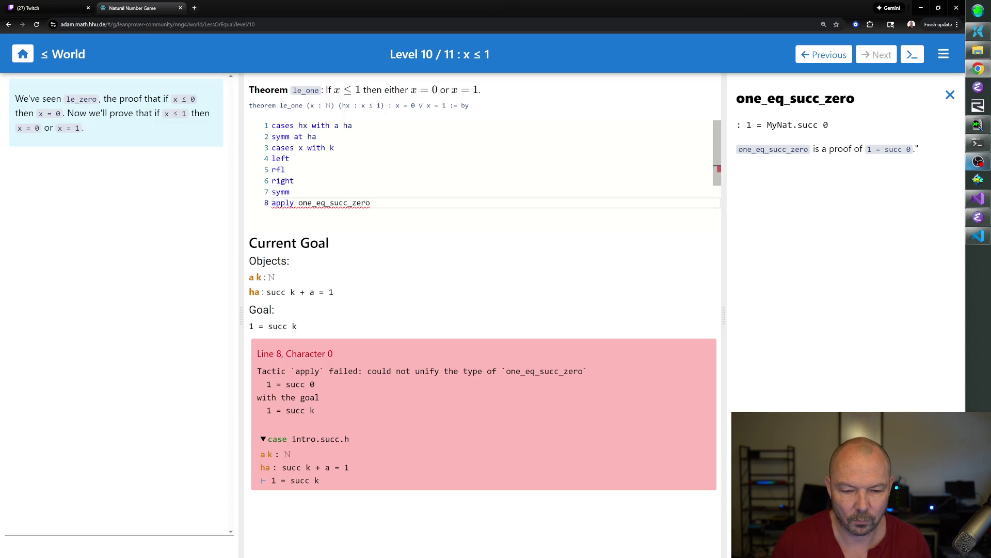
{"action": "key", "text": "BackSpace"}
{"action": "key", "text": "BackSpace"}
{"action": "key", "text": "BackSpace"}
{"action": "key", "text": "BackSpace"}
{"action": "key", "text": "BackSpace"}
{"action": "key", "text": "BackSpace"}
{"action": "key", "text": "BackSpace"}
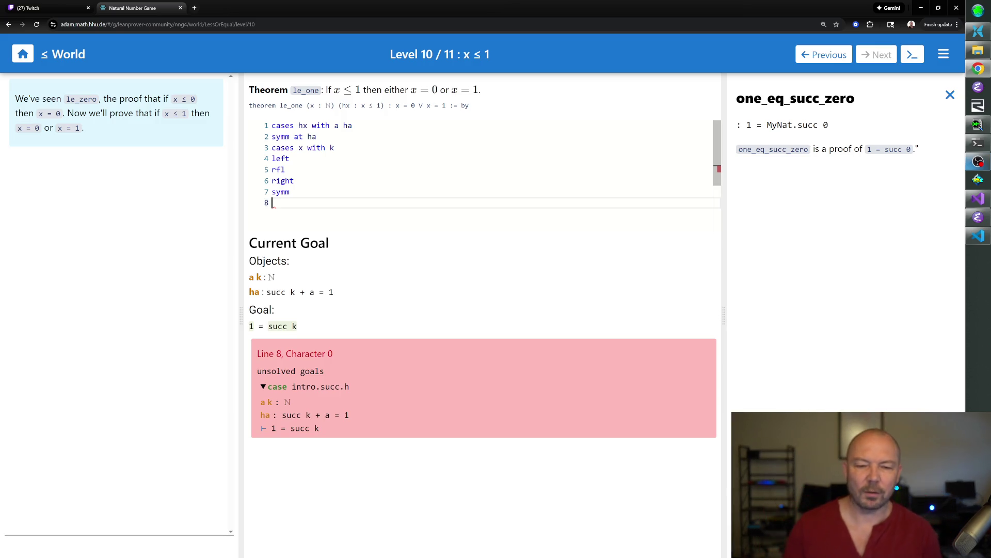
- Replace symm with rw succ_eq_add_one, add_comm and ← add_assoc at ha, making ha a + k + 1 = 1
{"action": "key", "text": "Up"}
{"action": "key", "text": "BackSpace"}
{"action": "key", "text": "BackSpace"}
{"action": "key", "text": "BackSpace"}
{"action": "type", "text": "rw ["}
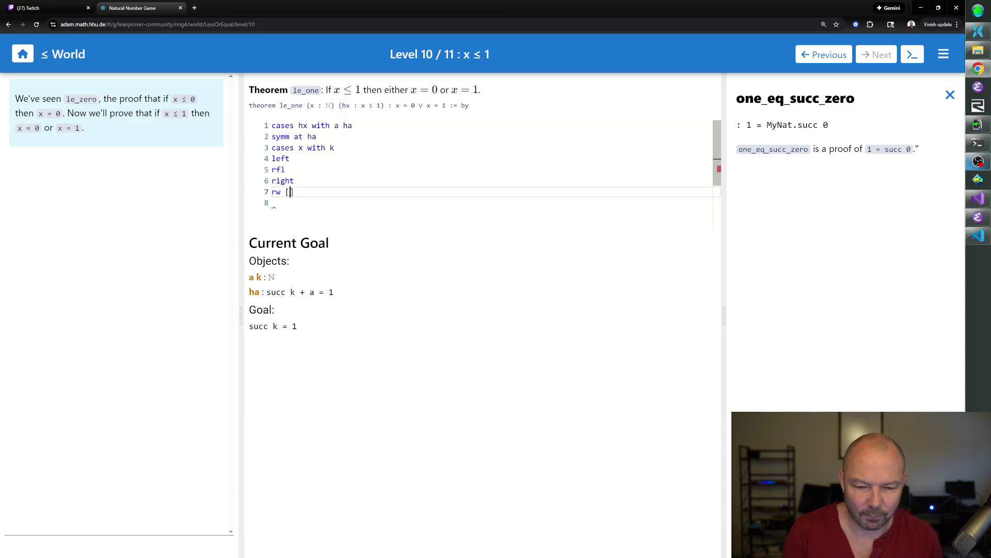
{"action": "type", "text": "succ_eq_add_one]"}
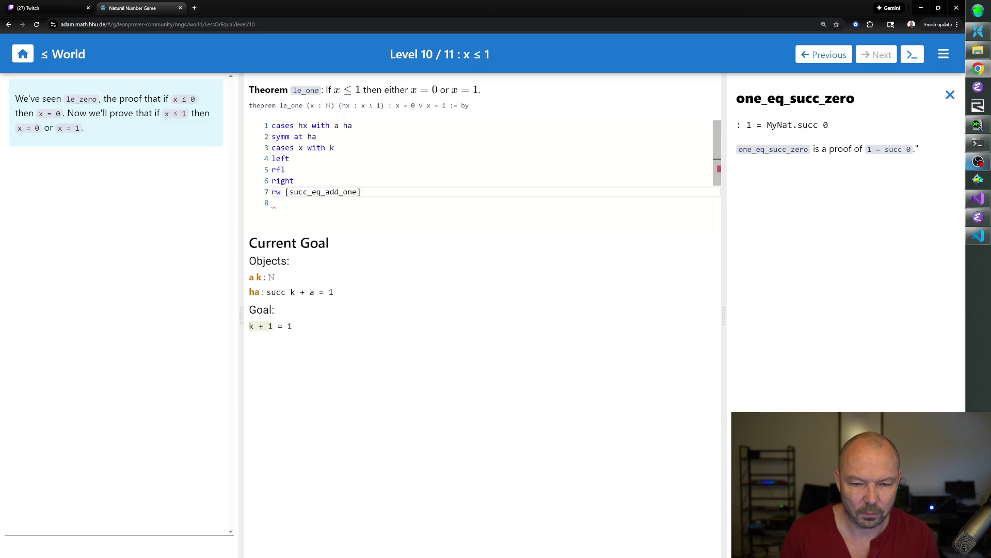
{"action": "type", "text": " at ha"}
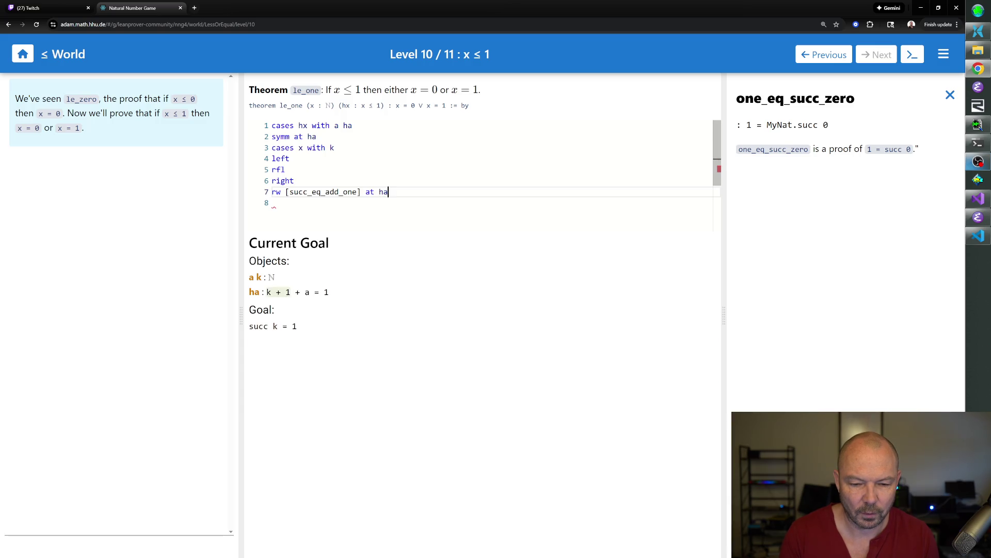
{"action": "key", "text": "Return"}
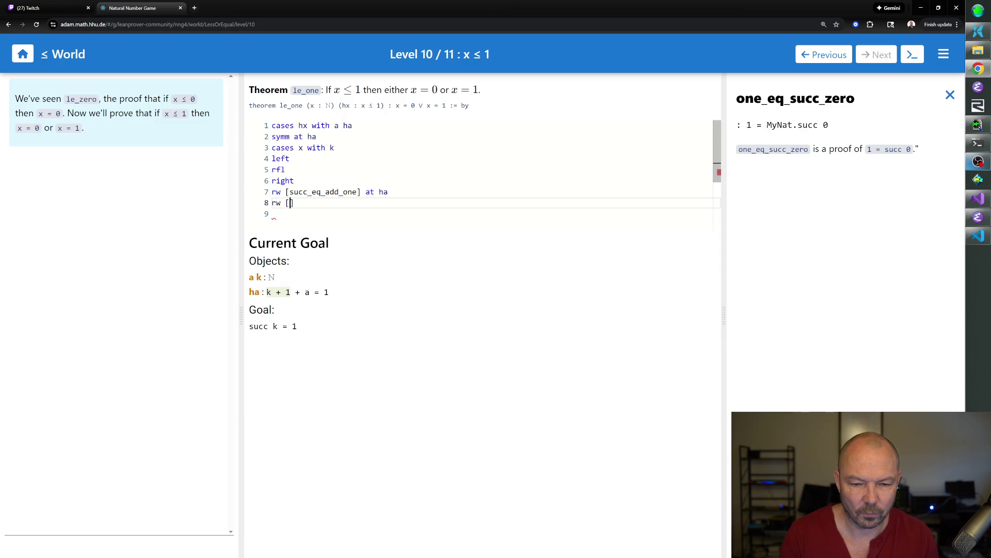
{"action": "type", "text": "["}
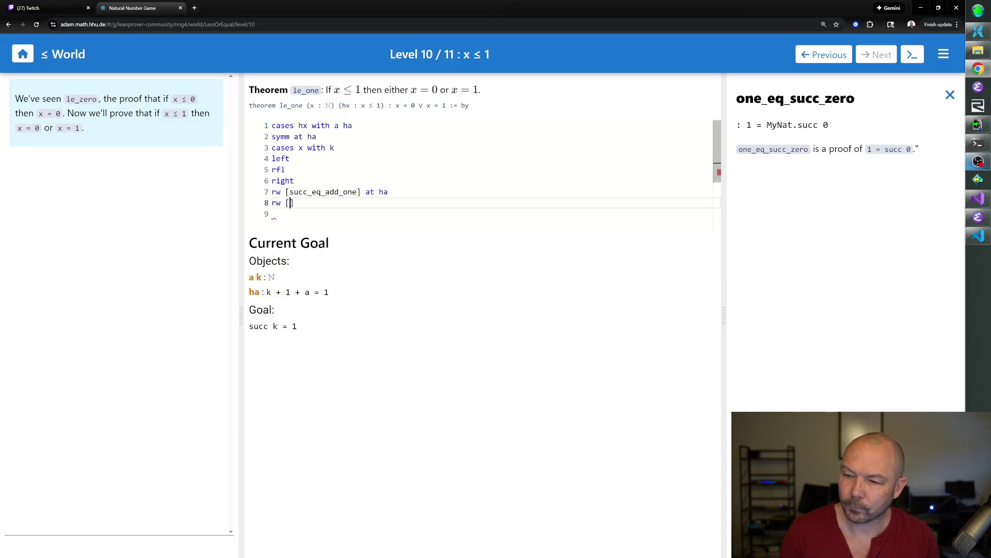
{"action": "type", "text": "add_comm] at ha "}
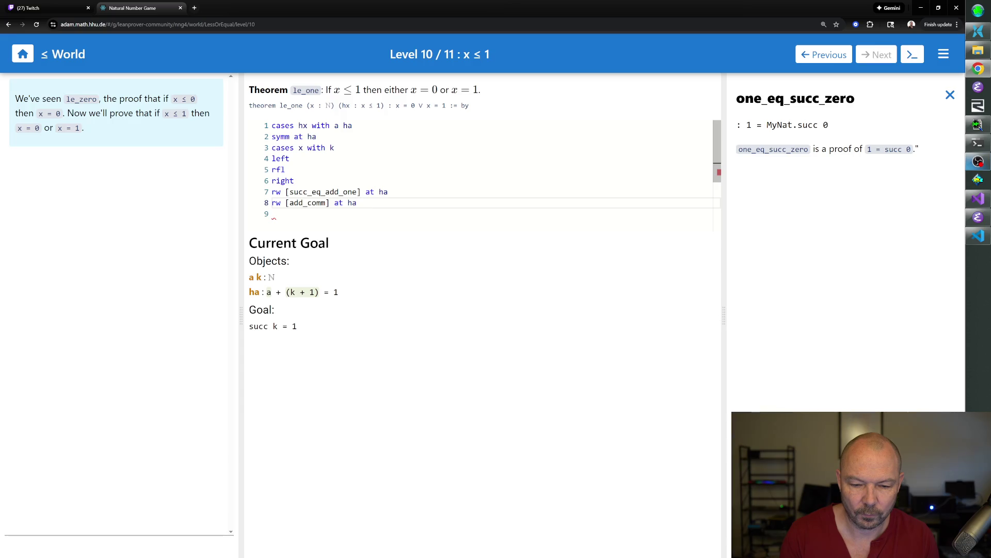
{"action": "type", "text": "rw [add_assoc] at ha"}
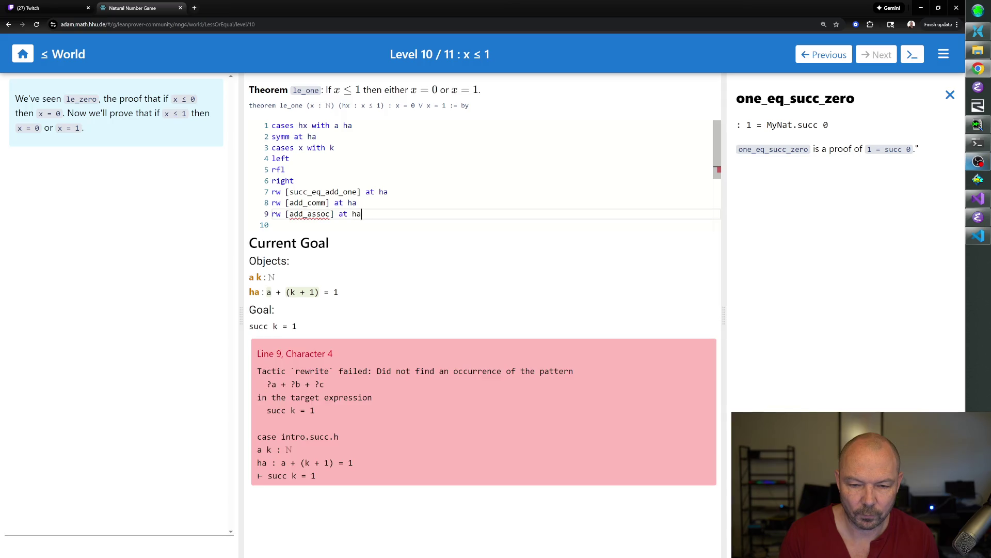
{"action": "key", "text": "Return"}
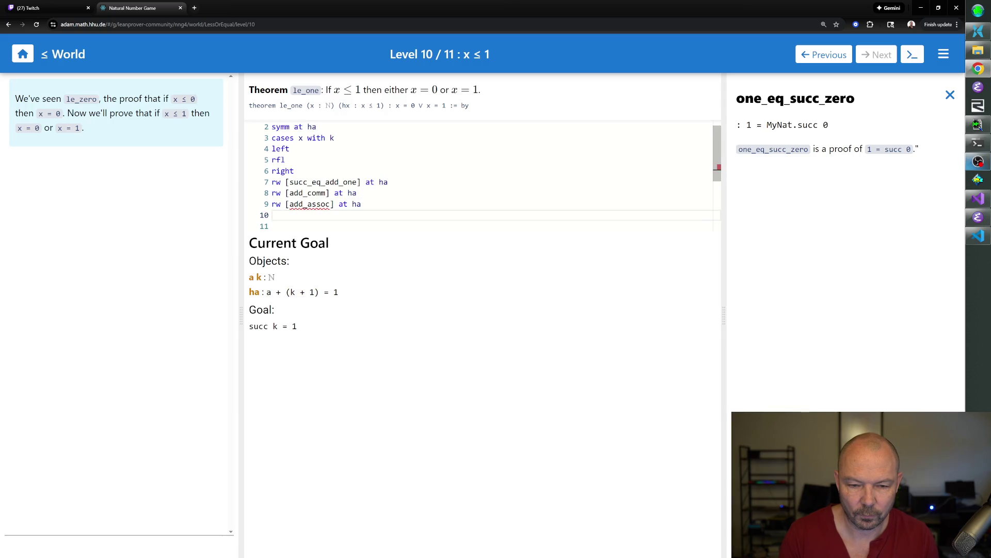
{"action": "key", "text": "BackSpace"}
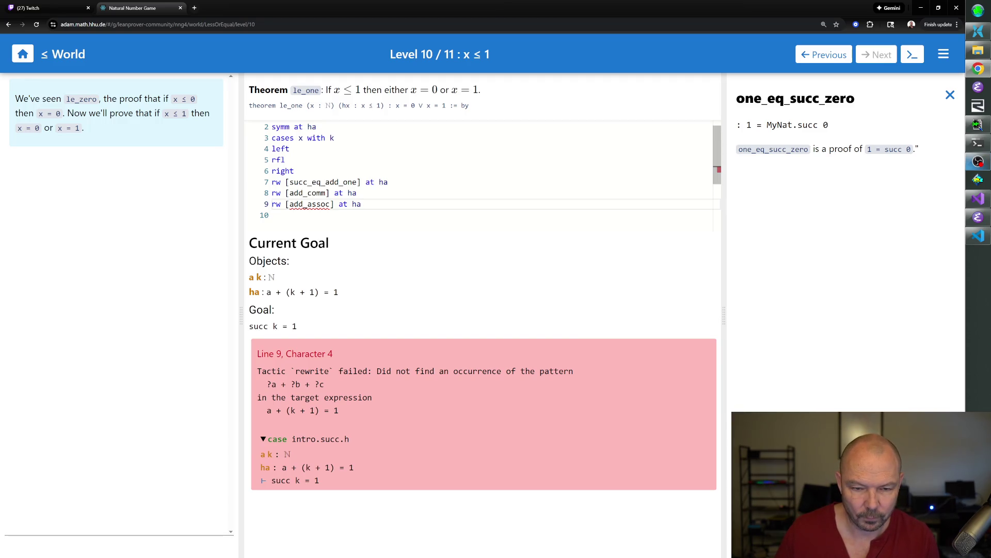
{"action": "type", "text": "\\l"}
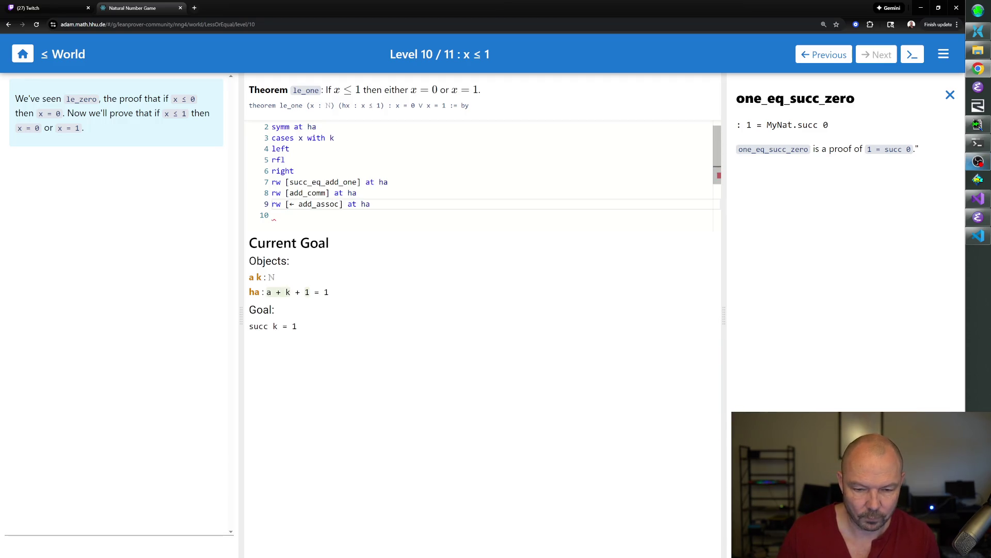
{"action": "key", "text": "Down"}
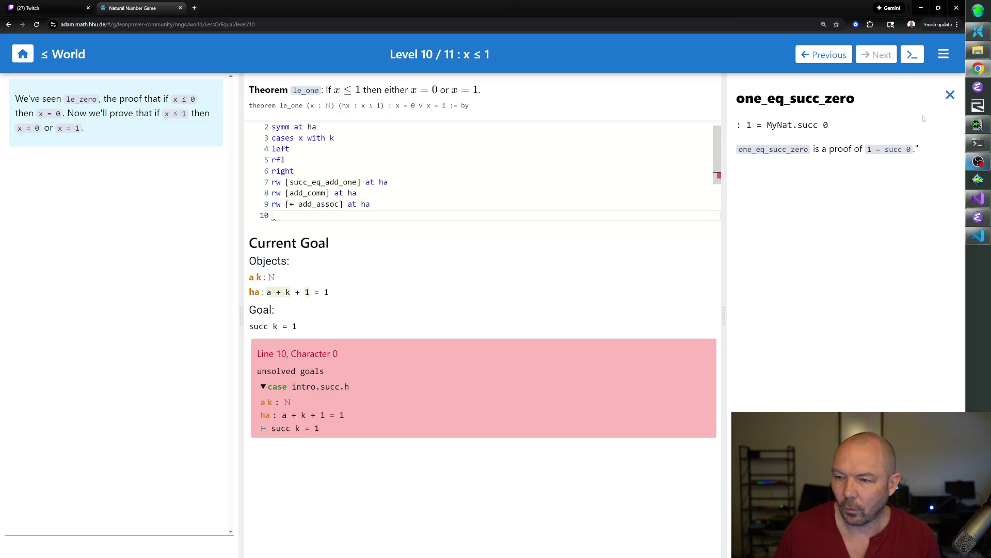
- Return to the addition theorem list and start a new rewrite line before the apply step
{"action": "left_click", "coordinate": [951, 95]}
{"action": "left_click", "coordinate": [750, 122]}
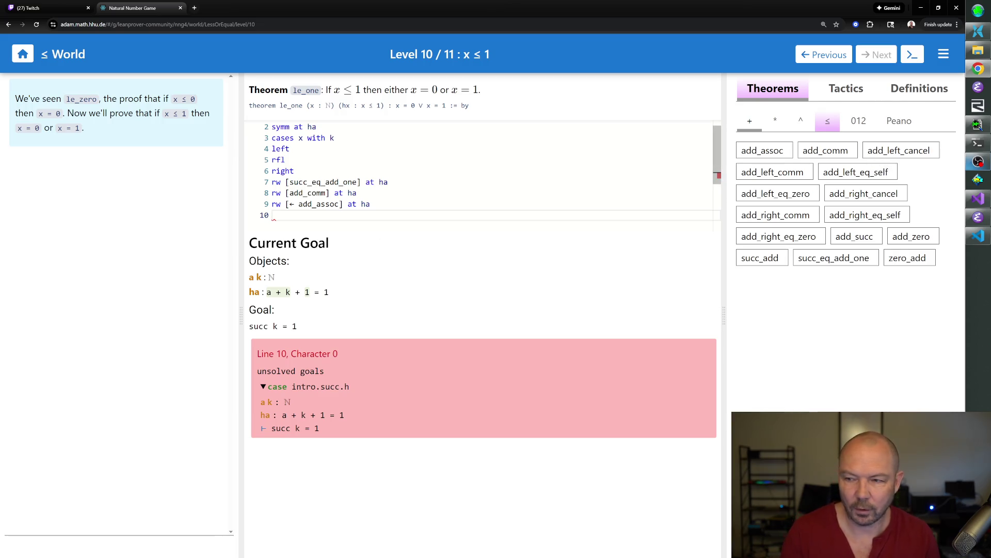
{"action": "type", "text": "apply add_right_cancel at ha"}
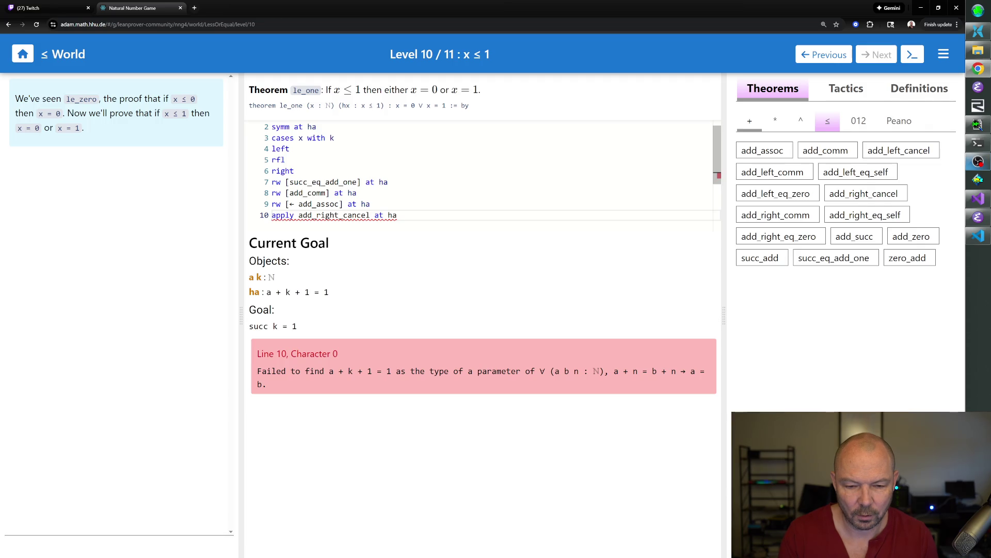
{"action": "key", "text": "Up"}
{"action": "key", "text": "Return"}
{"action": "type", "text": "rw "}
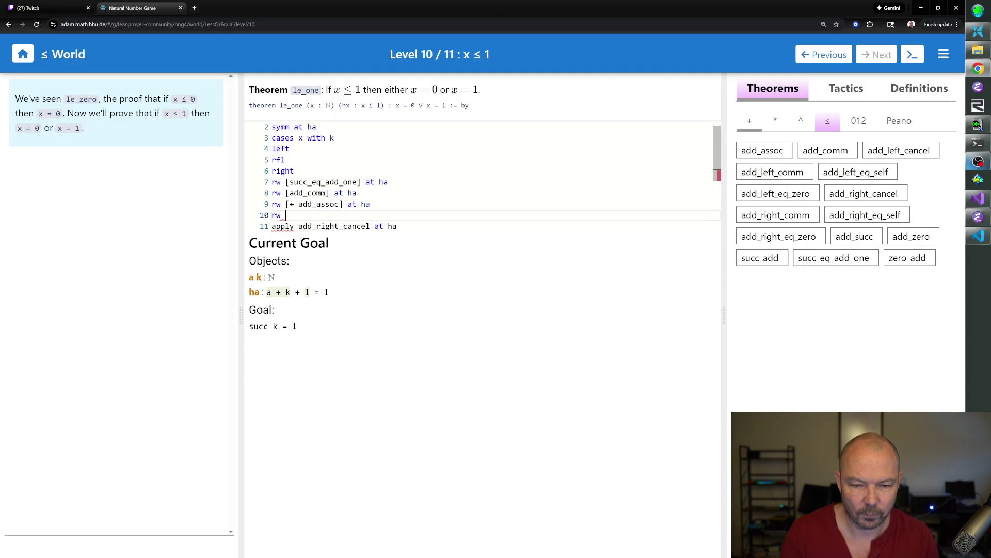
{"action": "type", "text": "[add_assoc] "}
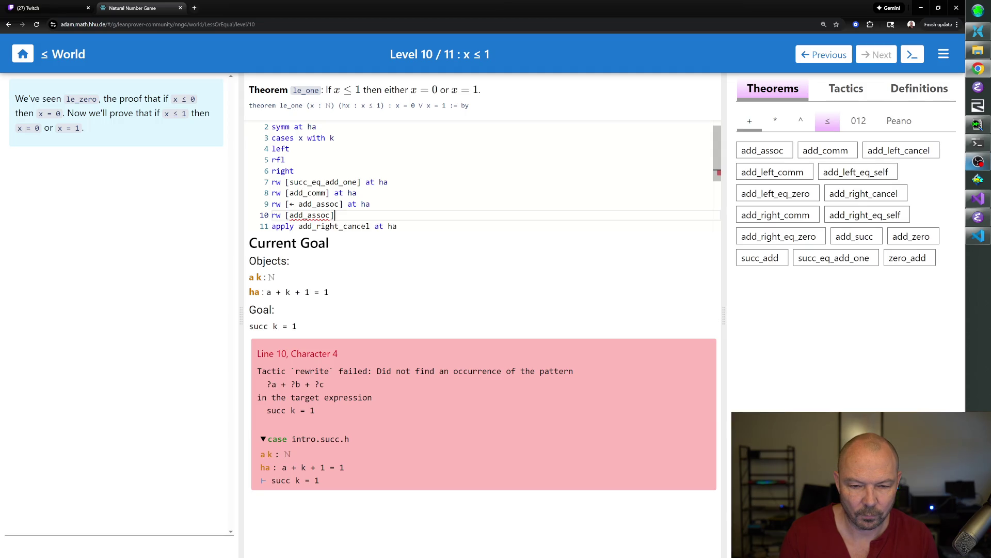
{"action": "type", "text": "at ha"}
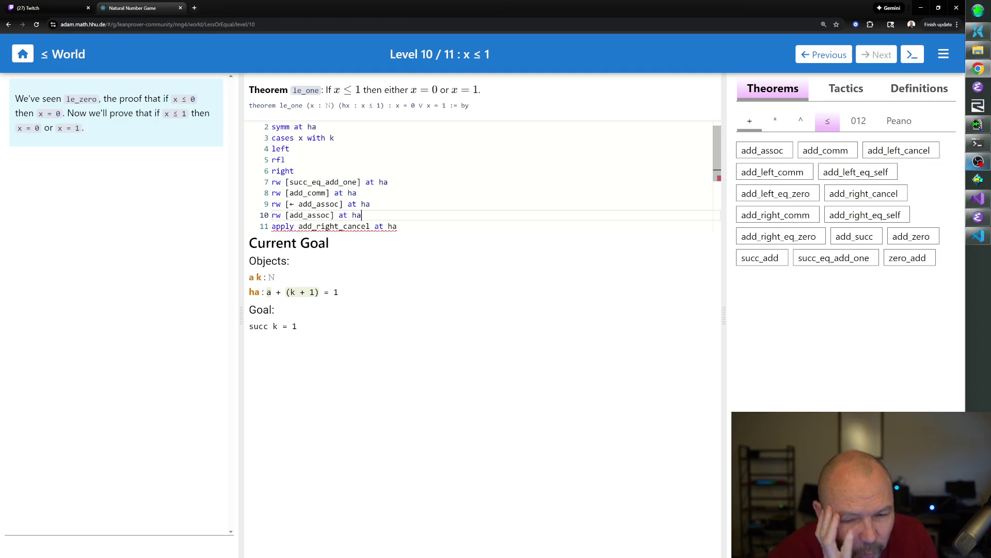
- Delete the unfinished rw [add_assoc] line and show add_right_cancel's documentation, selecting apply on line 10
{"action": "key", "text": "BackSpace"}
{"action": "key", "text": "BackSpace"}
{"action": "key", "text": "BackSpace"}
{"action": "key", "text": "BackSpace"}
{"action": "key", "text": "BackSpace"}
{"action": "key", "text": "BackSpace"}
{"action": "key", "text": "BackSpace"}
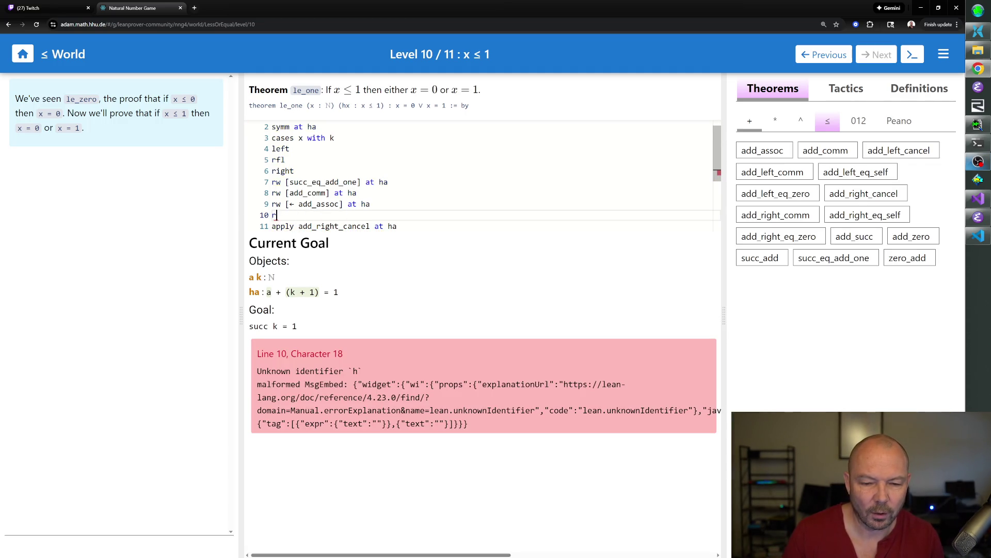
{"action": "key", "text": "BackSpace"}
{"action": "key", "text": "BackSpace"}
{"action": "key", "text": "BackSpace"}
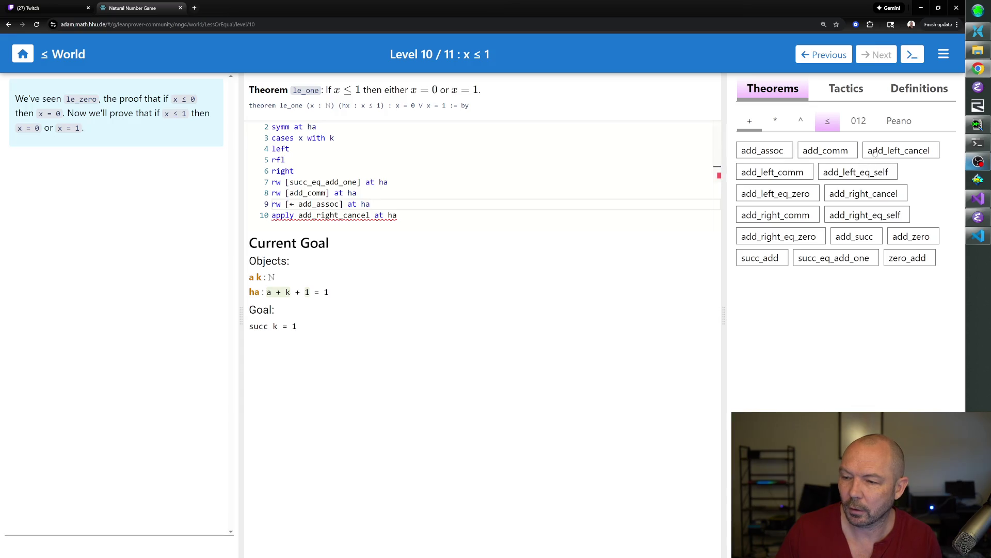
{"action": "left_click", "coordinate": [858, 196]}
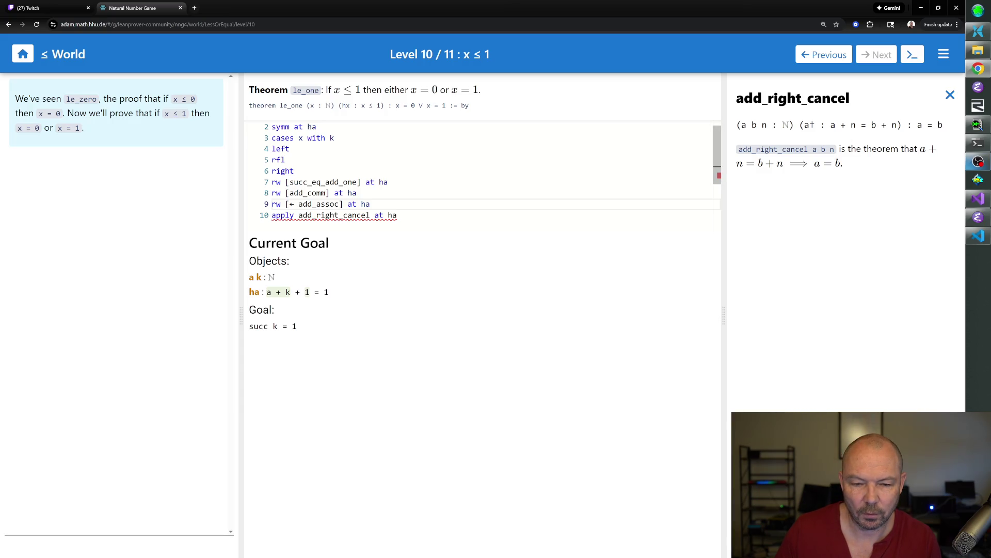
{"action": "mouse_move", "coordinate": [334, 215]}
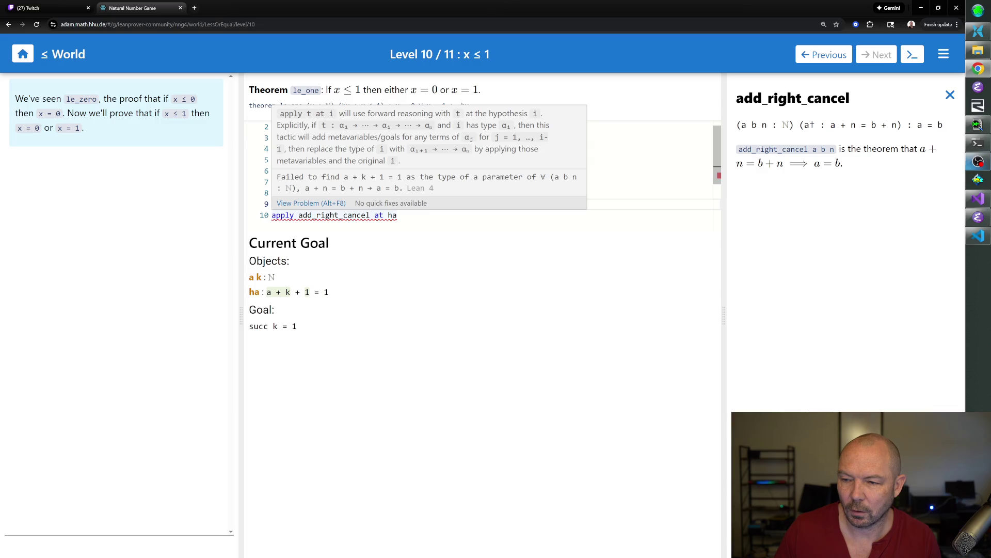
{"action": "double_click", "coordinate": [283, 215]}
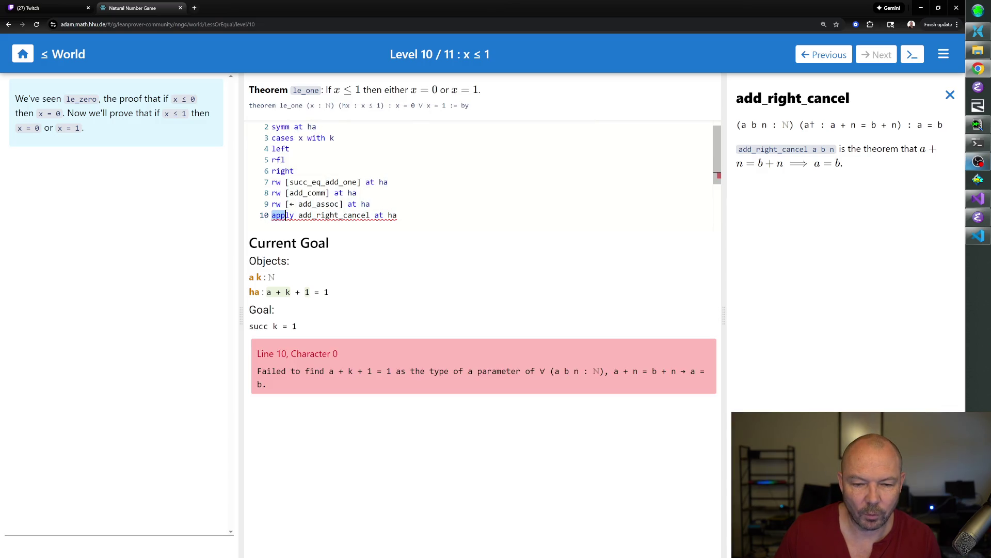
{"action": "type", "text": "rw ["}
- Try rw [add_right_cancel] at ha, undo back to apply after the error, and close the documentation
{"action": "key", "text": "ctrl+Right"}
{"action": "type", "text": "]"}
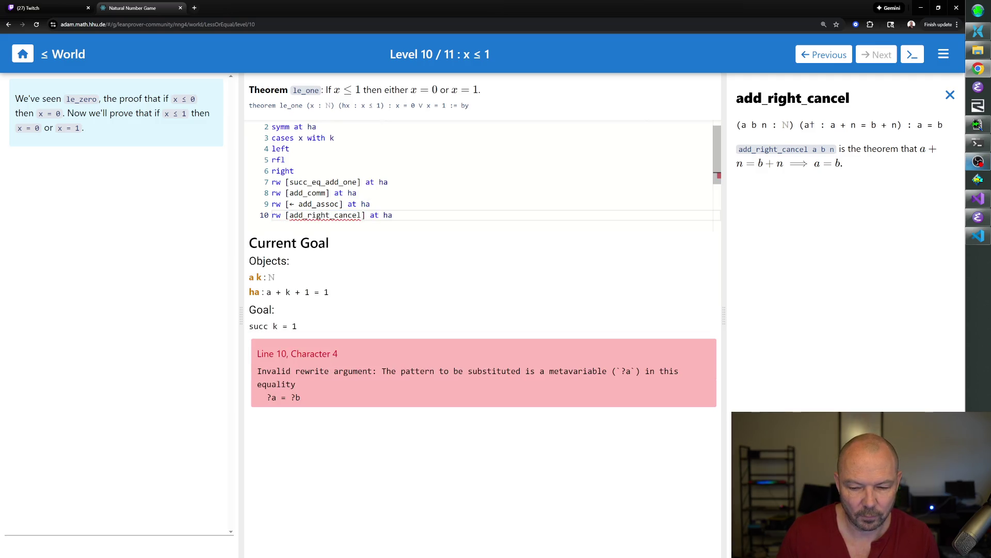
{"action": "key", "text": "ctrl+z"}
{"action": "key", "text": "ctrl+z"}
{"action": "key", "text": "ctrl+z"}
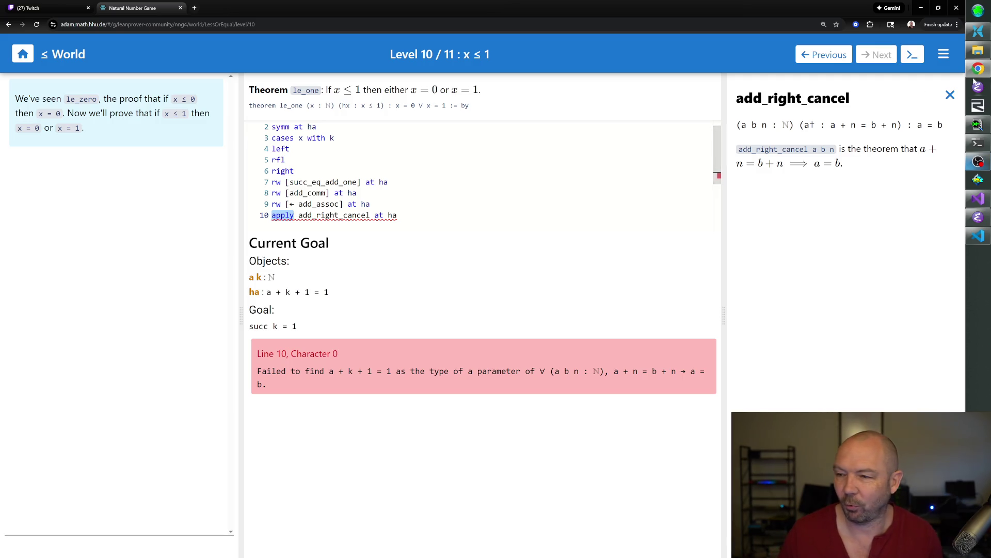
{"action": "left_click", "coordinate": [951, 95]}
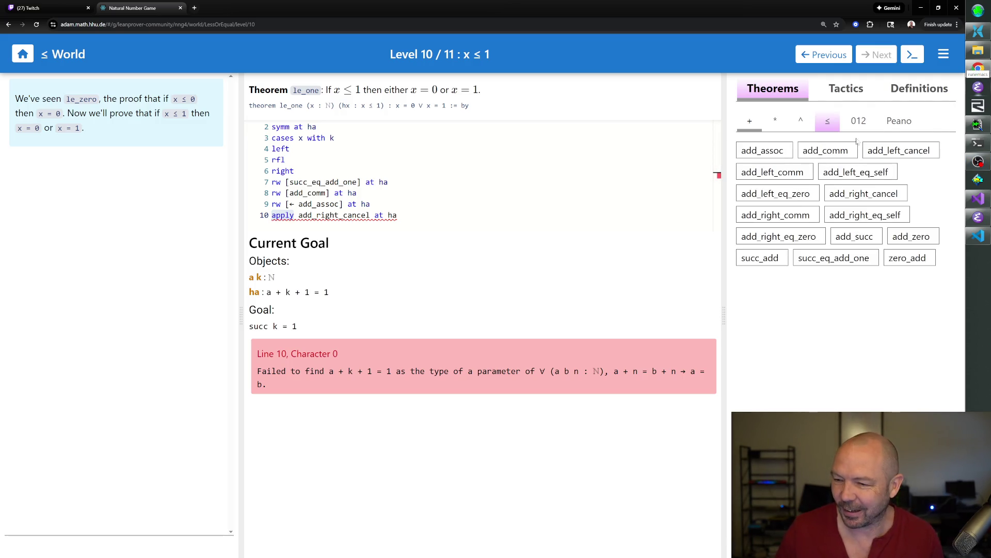
- Insert nth_rewrite 4 [← zero_add] at ha as line 10 using zero_add's docs, then show add_left_eq_self's documentation
{"action": "left_click", "coordinate": [915, 257]}
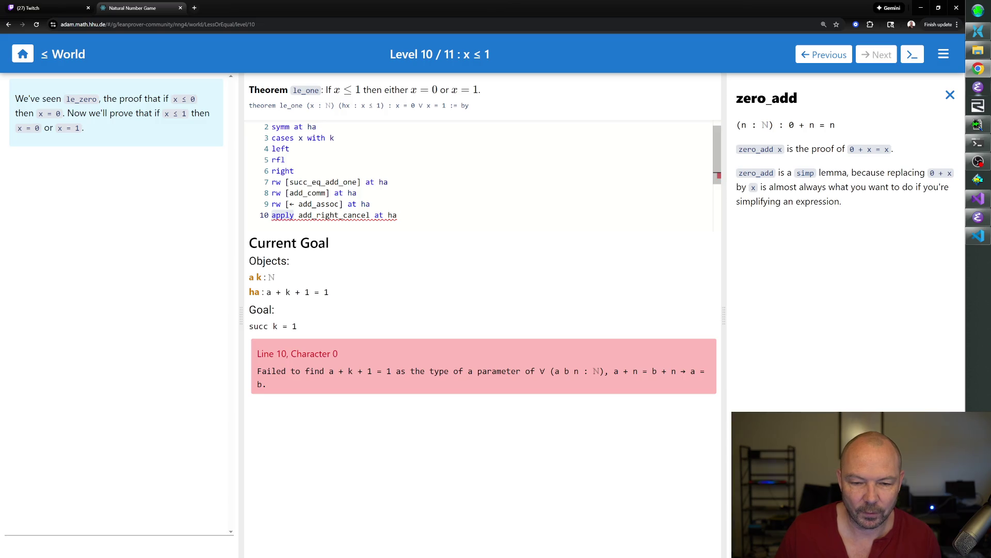
{"action": "left_click", "coordinate": [380, 204]}
{"action": "key", "text": "Return"}
{"action": "type", "text": "nth_rewrite"}
{"action": "type", "text": "["}
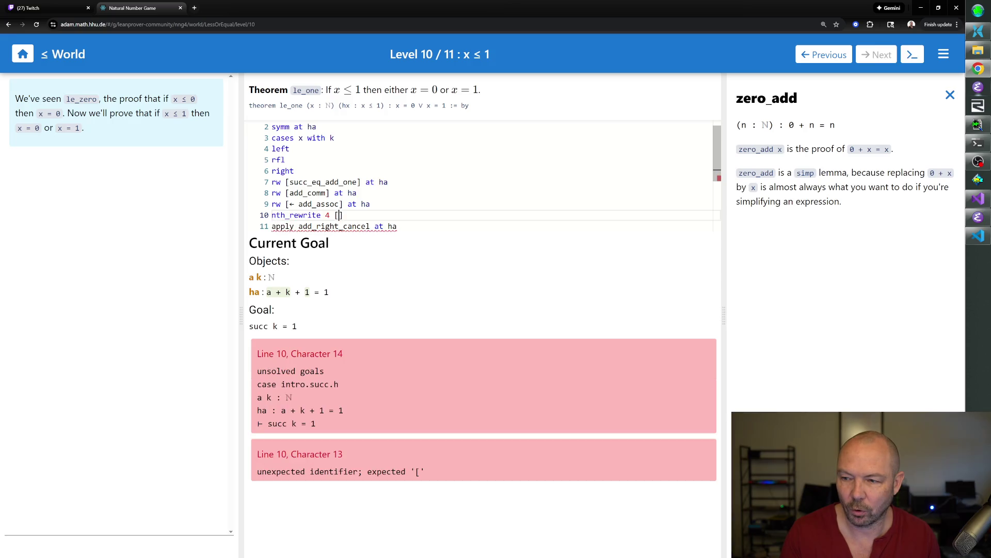
{"action": "type", "text": "zero_"}
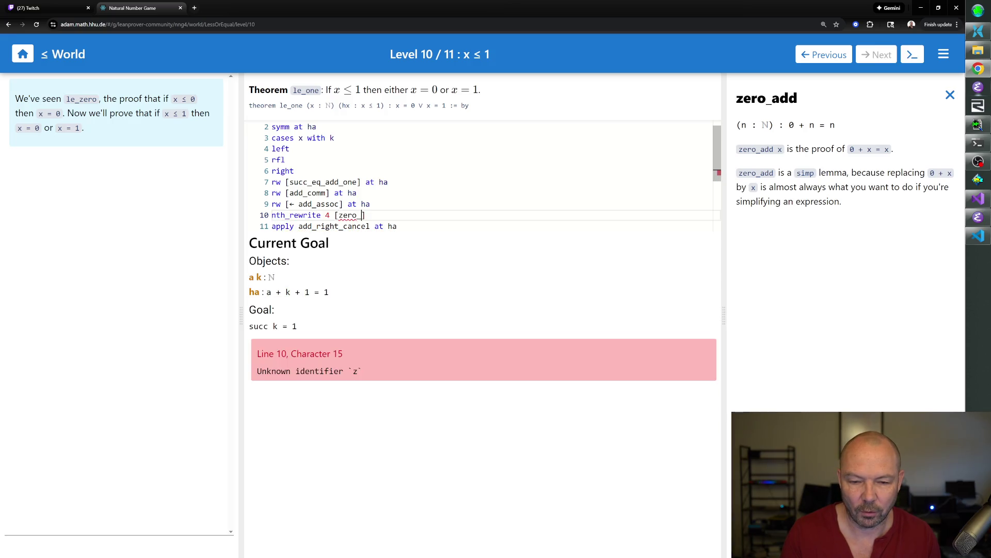
{"action": "type", "text": "add"}
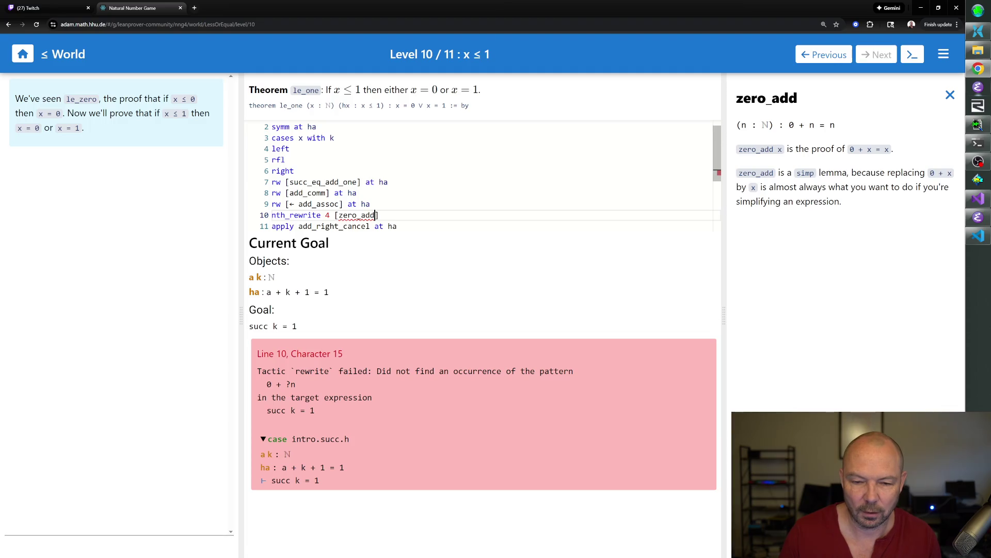
{"action": "type", "text": "←"}
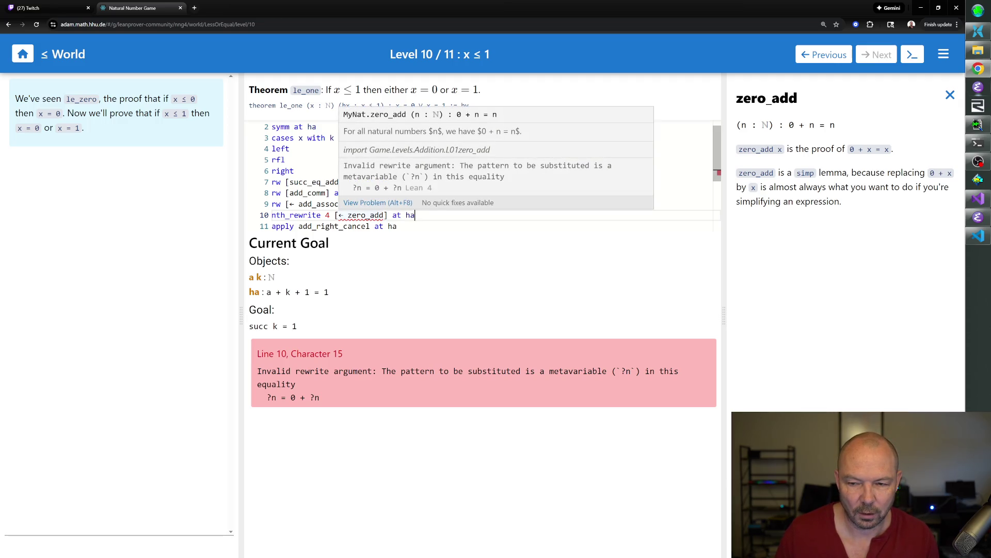
{"action": "left_click", "coordinate": [370, 215]}
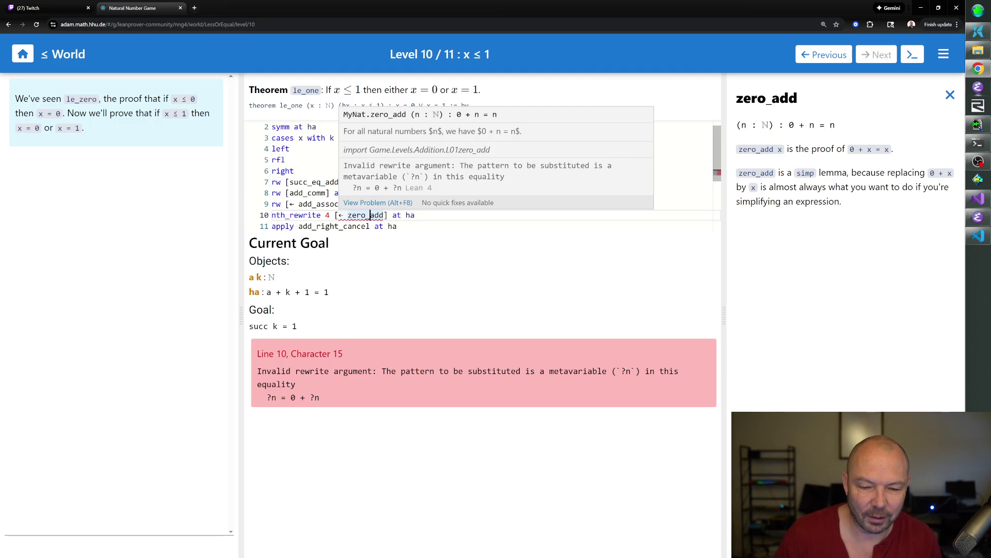
{"action": "left_click", "coordinate": [370, 214]}
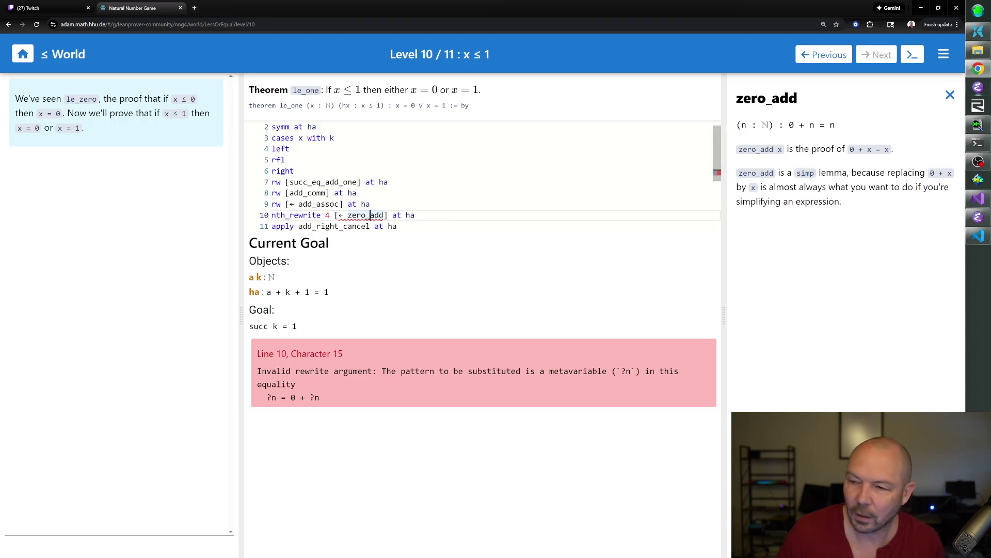
{"action": "left_click", "coordinate": [949, 96]}
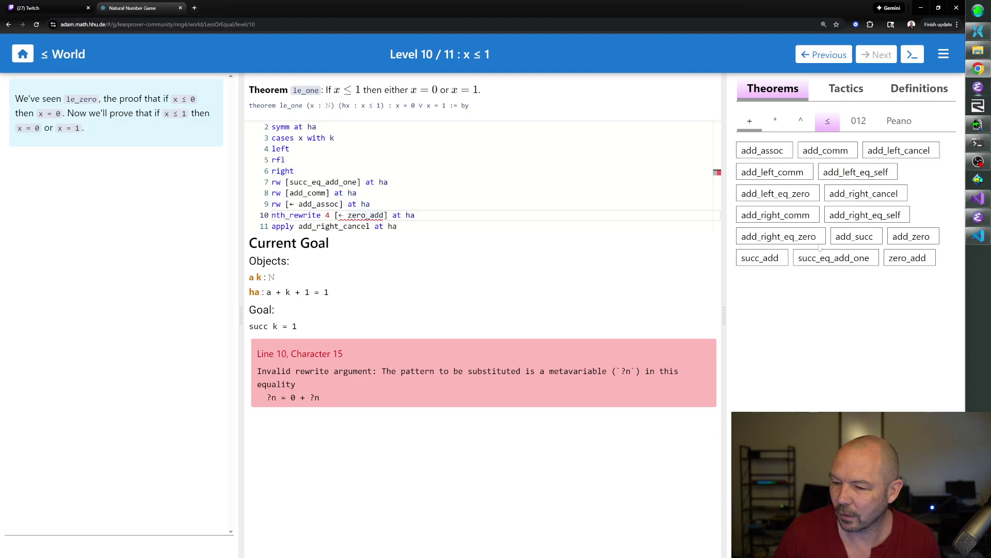
{"action": "left_click", "coordinate": [855, 172]}
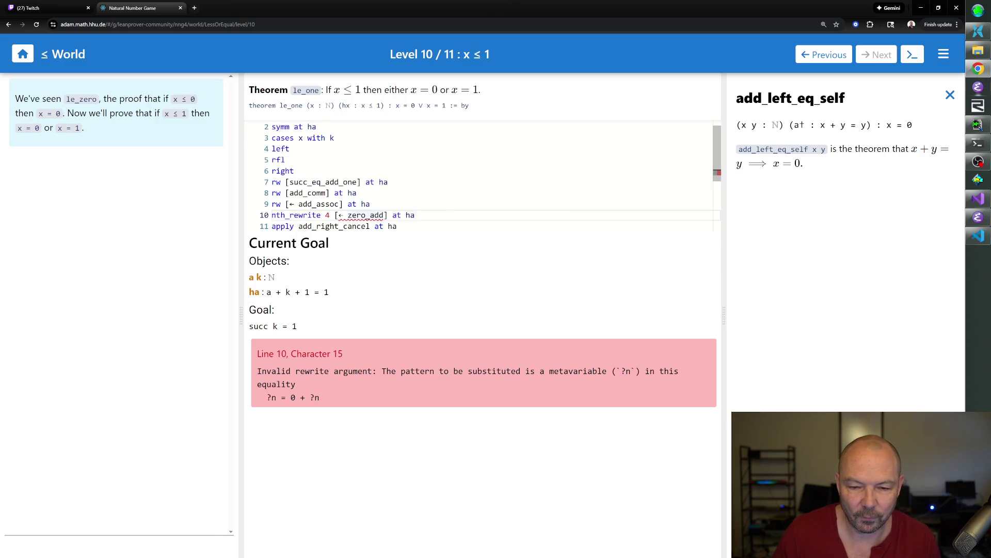
- Delete lines 10–11 and write apply add_left_eq_self at ha, leaving ha: a + k = 0
{"action": "left_click_drag", "start_coordinate": [398, 215], "coordinate": [273, 205]}
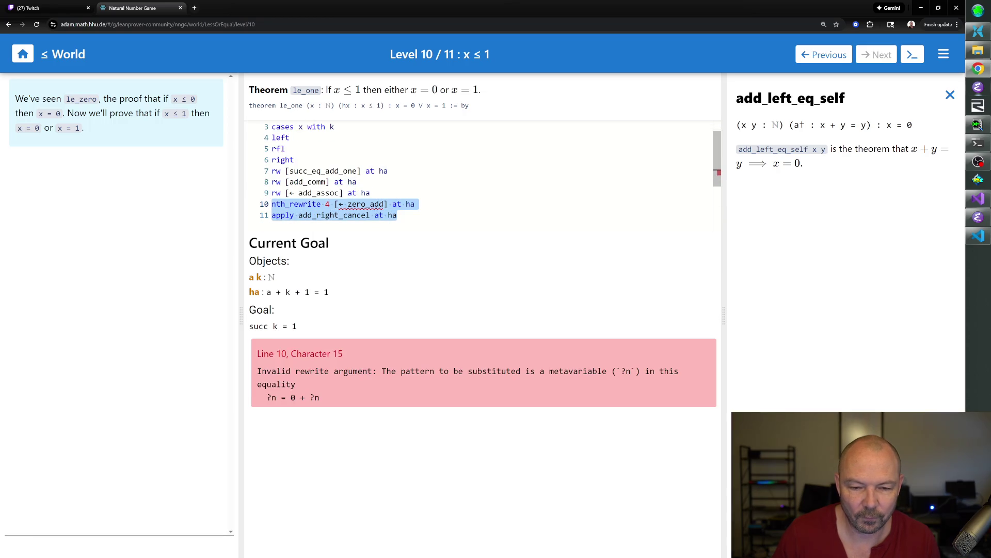
{"action": "key", "text": "BackSpace"}
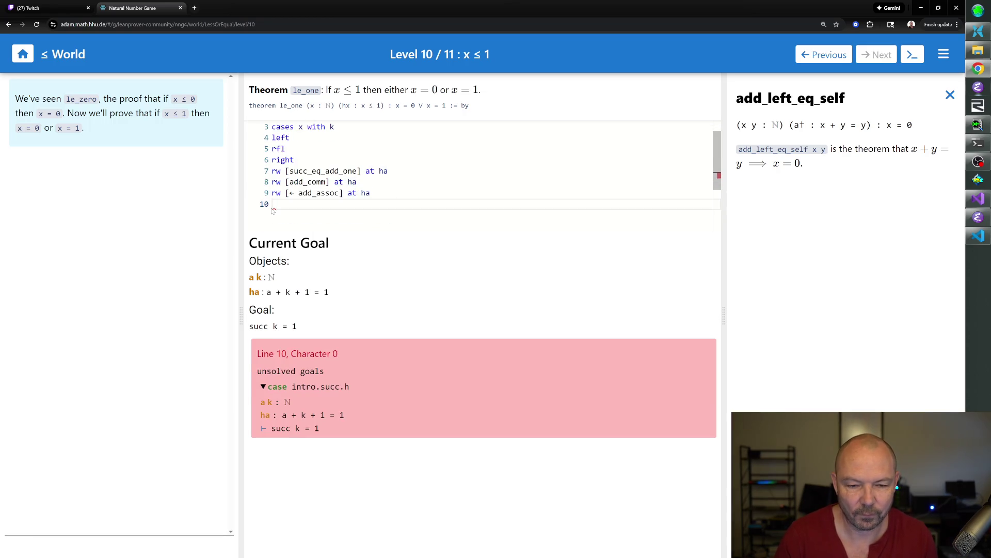
{"action": "type", "text": "rw[add_"}
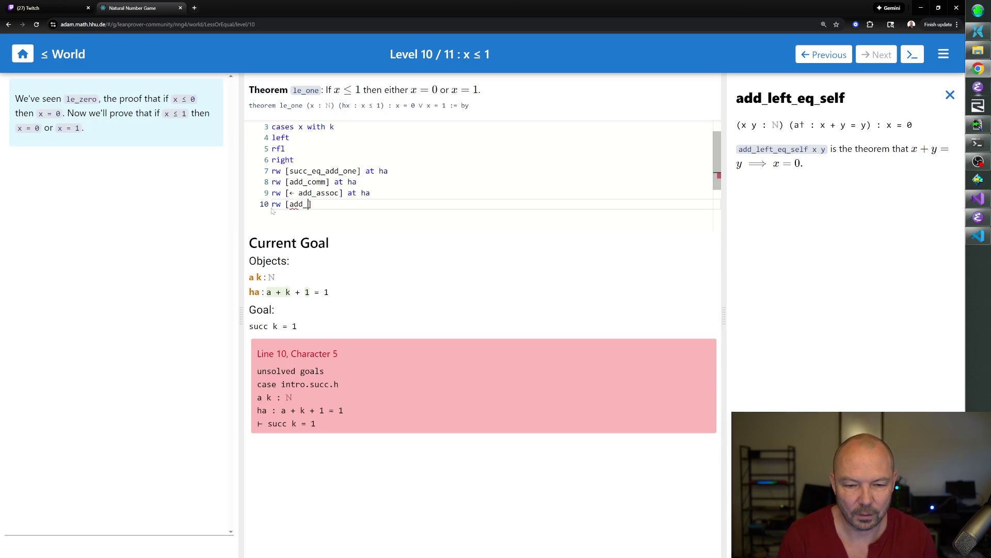
{"action": "type", "text": "left_eq_self] at h"}
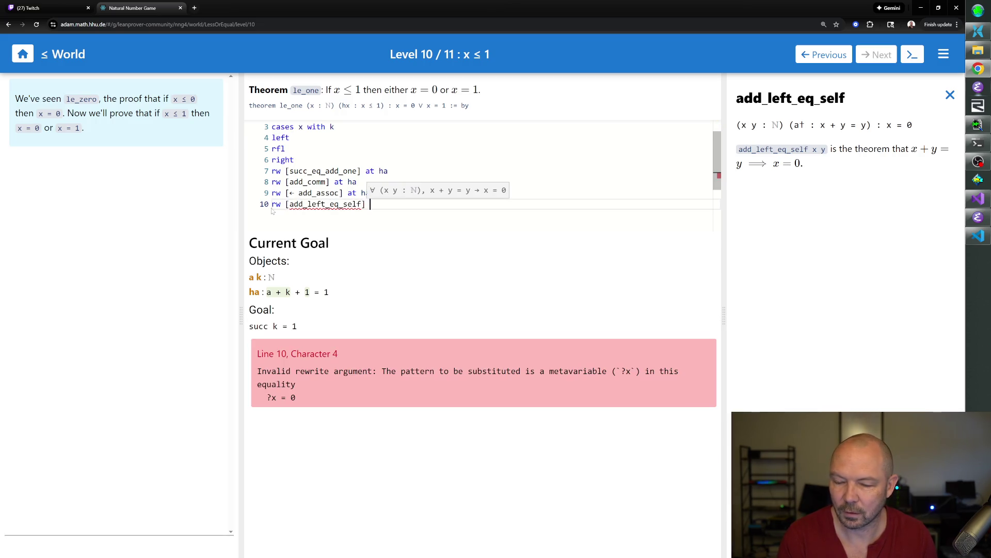
{"action": "type", "text": "a"}
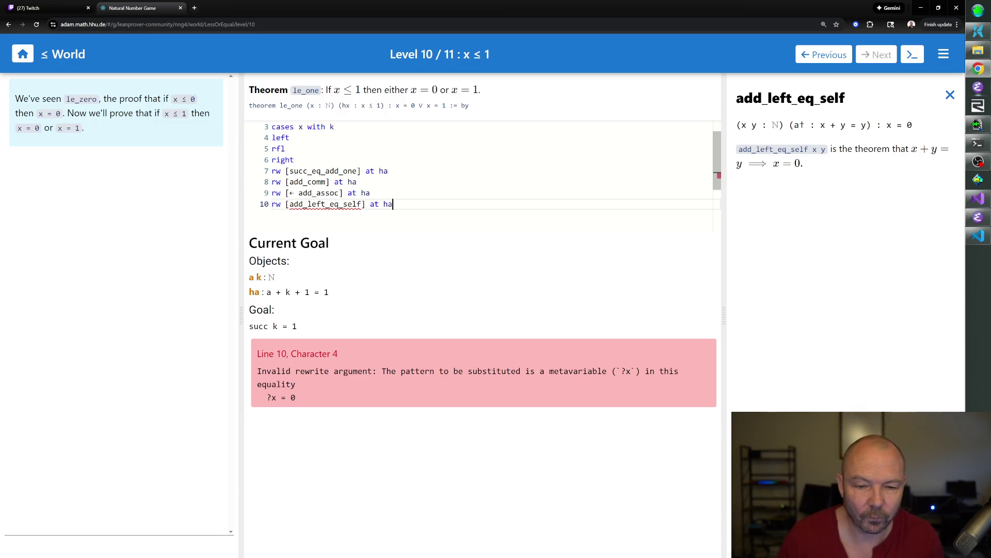
{"action": "left_click", "coordinate": [290, 204]}
{"action": "key", "text": "BackSpace"}
{"action": "key", "text": "BackSpace"}
{"action": "key", "text": "BackSpace"}
{"action": "key", "text": "BackSpace"}
{"action": "type", "text": "apply"}
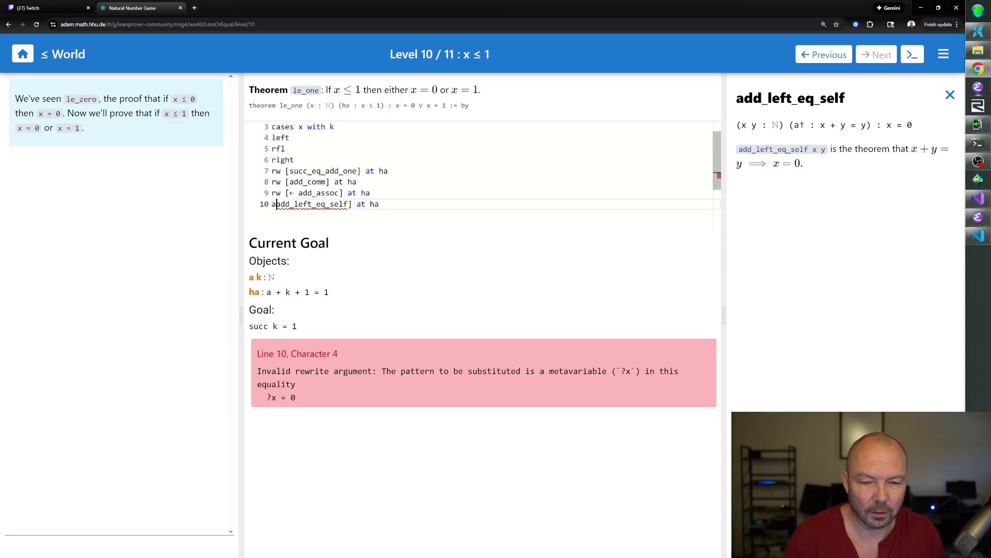
{"action": "key", "text": "ctrl+Right"}
{"action": "key", "text": "Delete"}
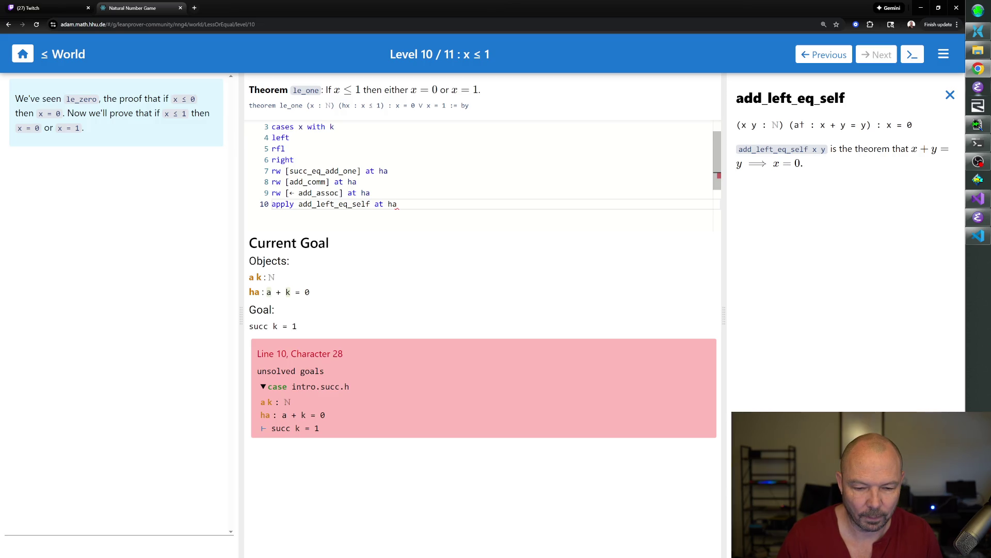
- Glance at add_zero's docs, then show add_right_eq_zero (a + b = 0 implies a = 0) and return to line 10
{"action": "left_click", "coordinate": [951, 95]}
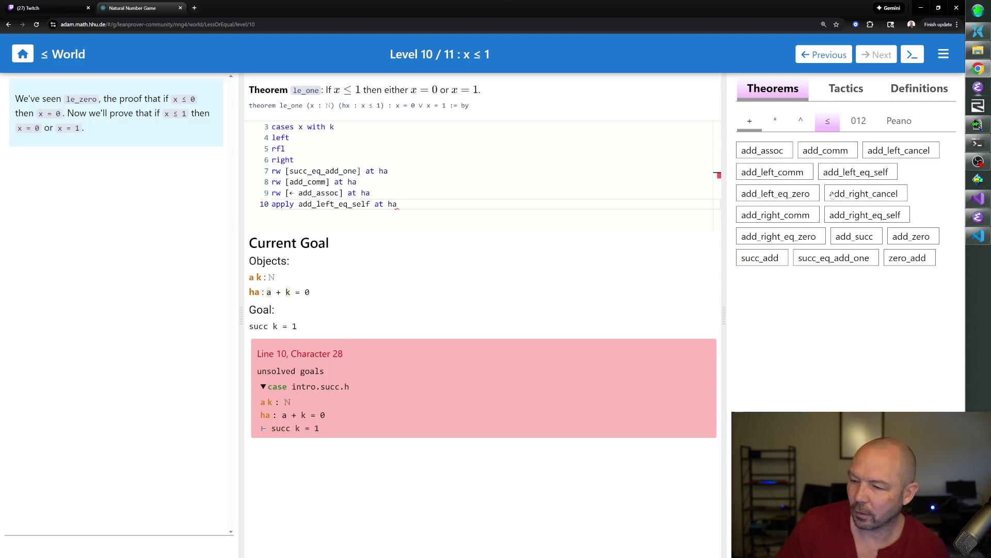
{"action": "left_click", "coordinate": [910, 237]}
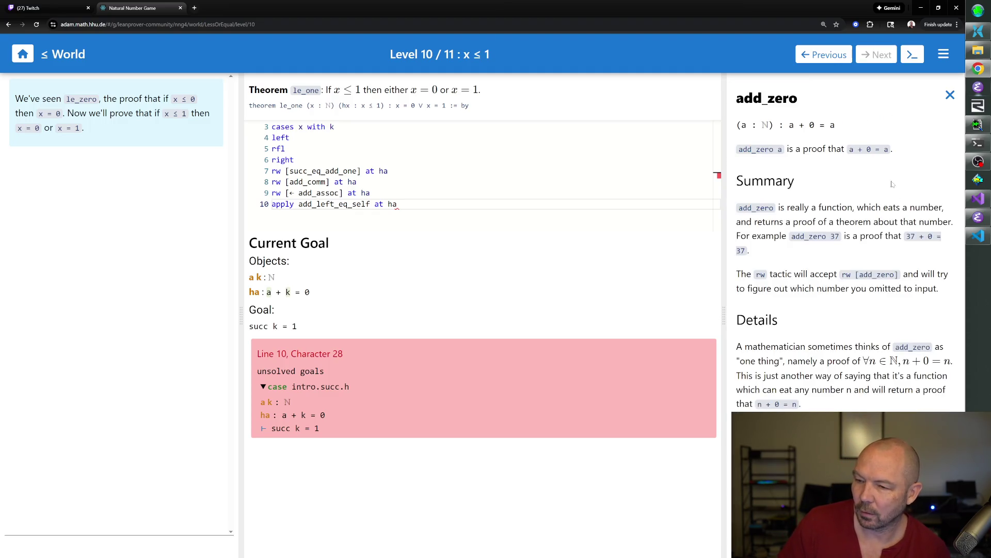
{"action": "left_click", "coordinate": [951, 96]}
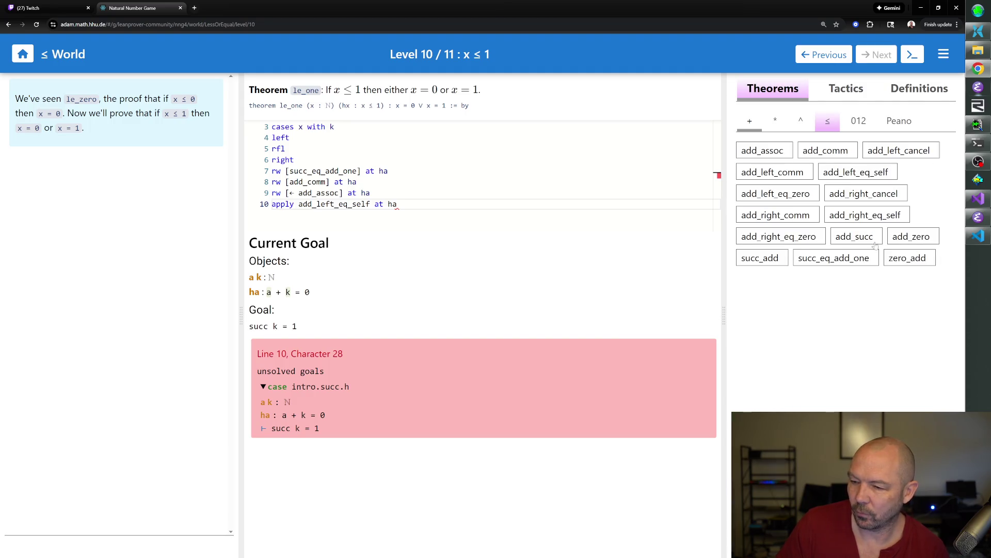
{"action": "left_click", "coordinate": [796, 242]}
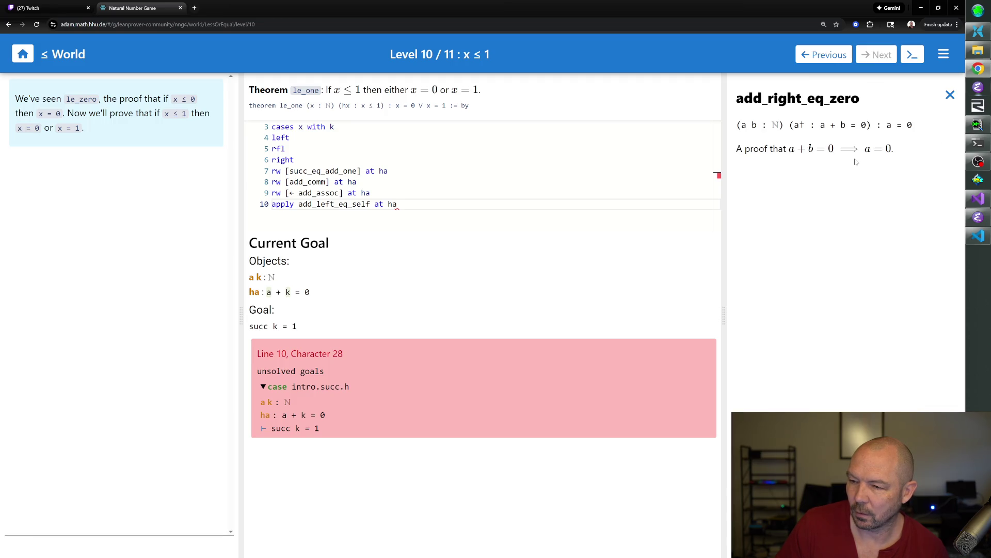
{"action": "left_click", "coordinate": [396, 204]}
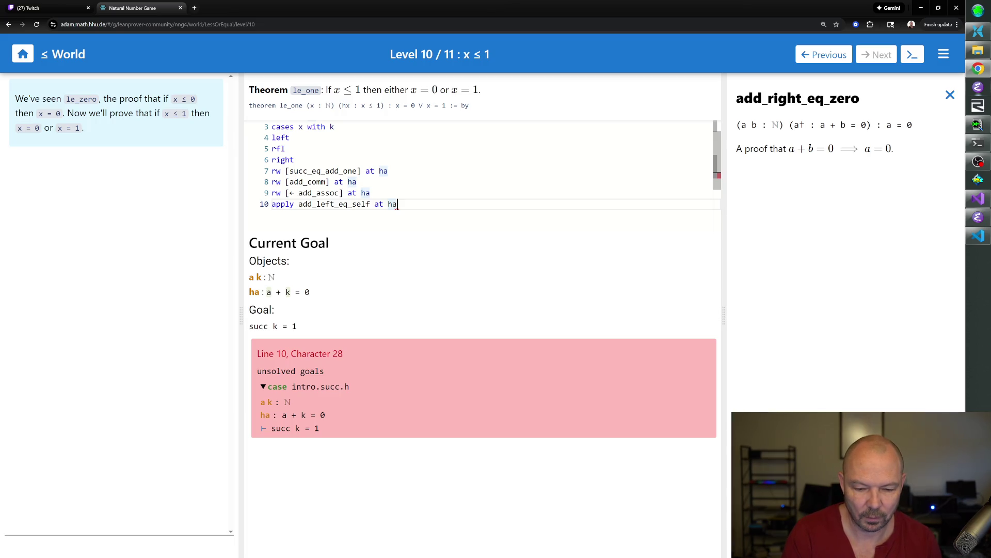
- Insert a 'symm at ha' line before the add_right_eq_zero step and see it fail
{"action": "key", "text": "Return"}
{"action": "type", "text": "ap"}
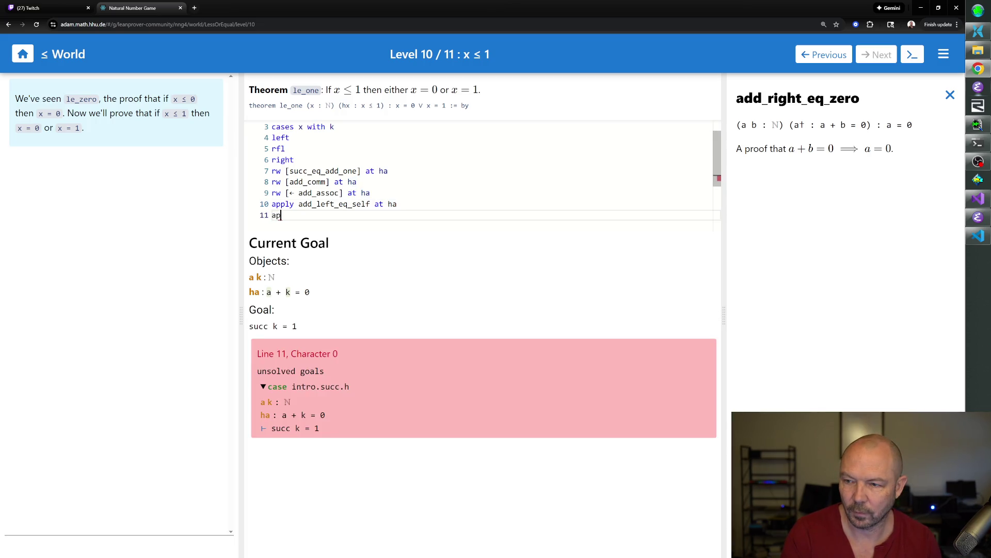
{"action": "type", "text": "ply add_right_eq_"}
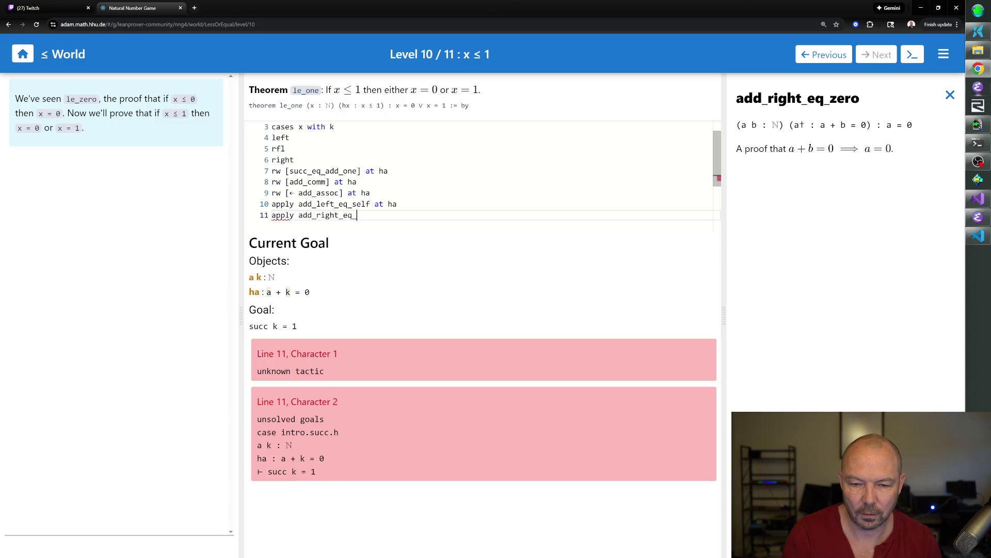
{"action": "type", "text": "zero at ha"}
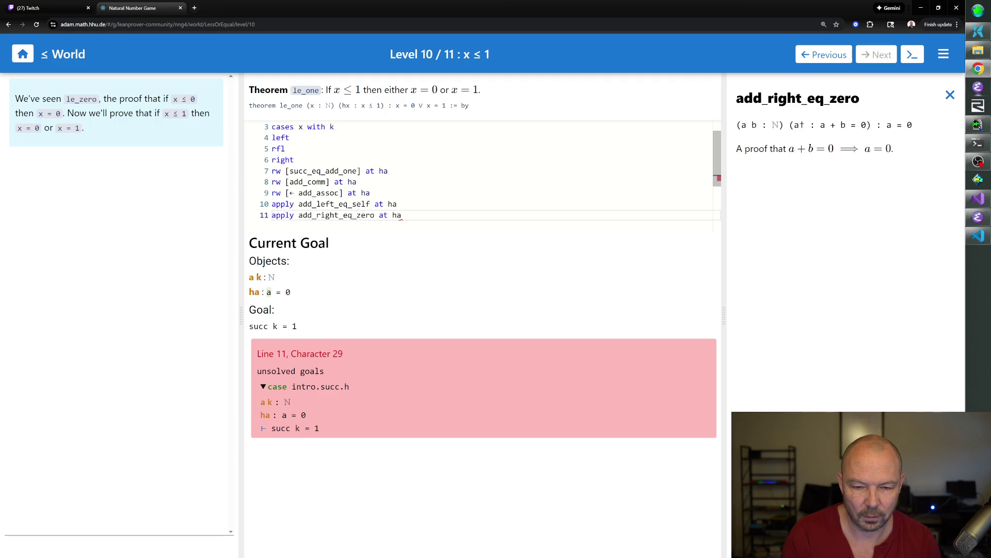
{"action": "key", "text": "Home"}
{"action": "key", "text": "Return"}
{"action": "key", "text": "Up"}
{"action": "type", "text": "symm at ha"}
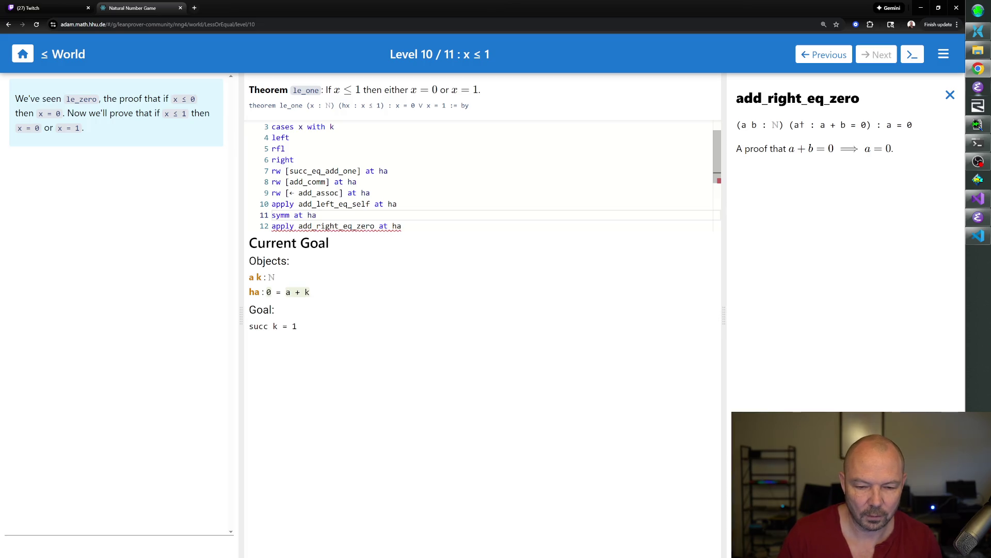
{"action": "key", "text": "Down"}
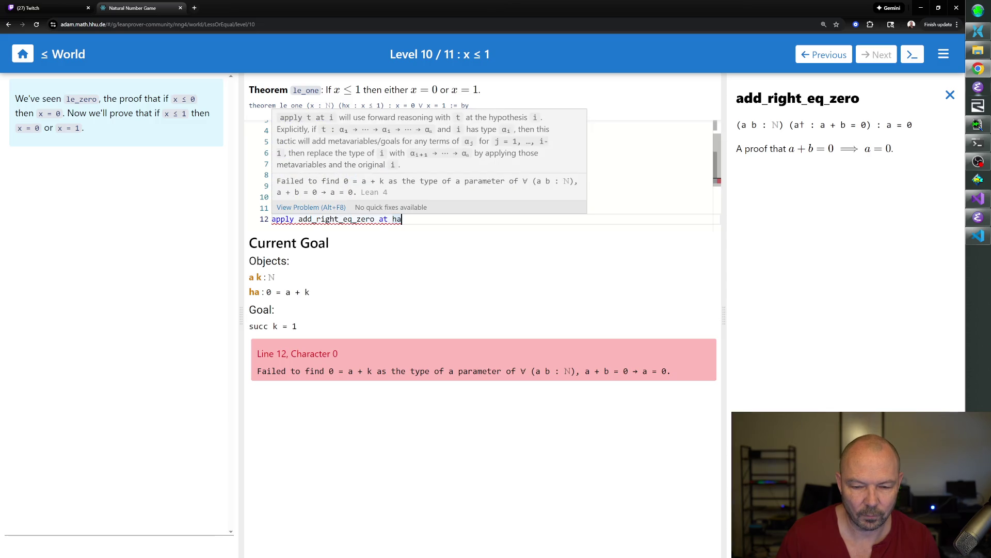
{"action": "key", "text": "Up"}
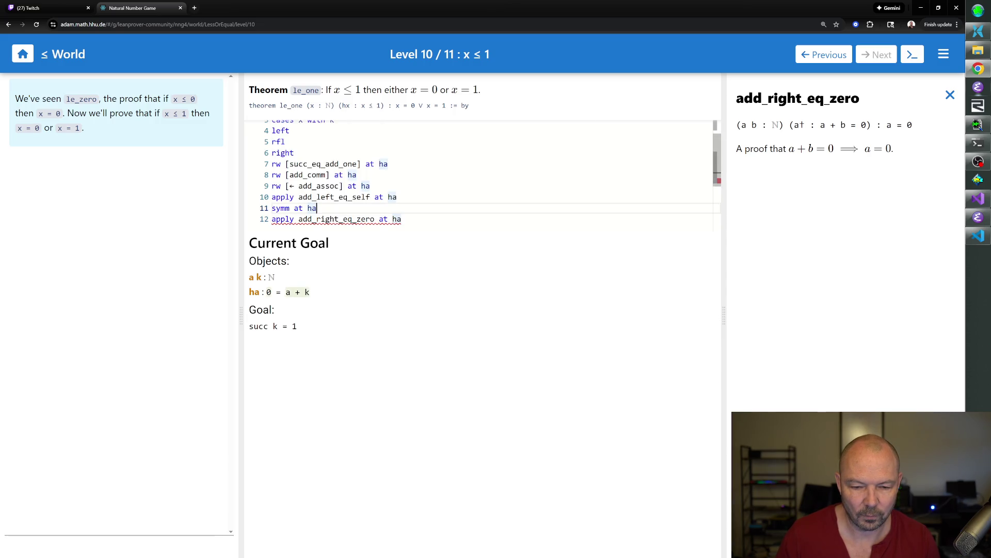
- Replace the symm step with 'rw [add_comm] at ha' so ha becomes k = 0
{"action": "key", "text": "ctrl+shift+Left"}
{"action": "key", "text": "ctrl+shift+Left"}
{"action": "key", "text": "ctrl+shift+Left"}
{"action": "type", "text": "apply"}
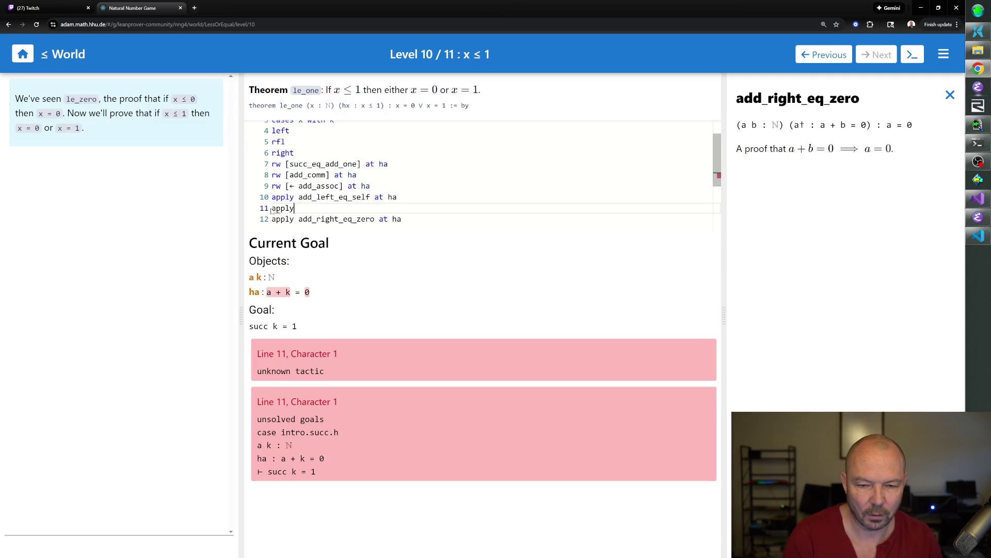
{"action": "key", "text": "BackSpace"}
{"action": "key", "text": "BackSpace"}
{"action": "key", "text": "BackSpace"}
{"action": "key", "text": "BackSpace"}
{"action": "key", "text": "BackSpace"}
{"action": "type", "text": "rw [add_comm] at ha"}
{"action": "key", "text": "Down"}
{"action": "key", "text": "End"}
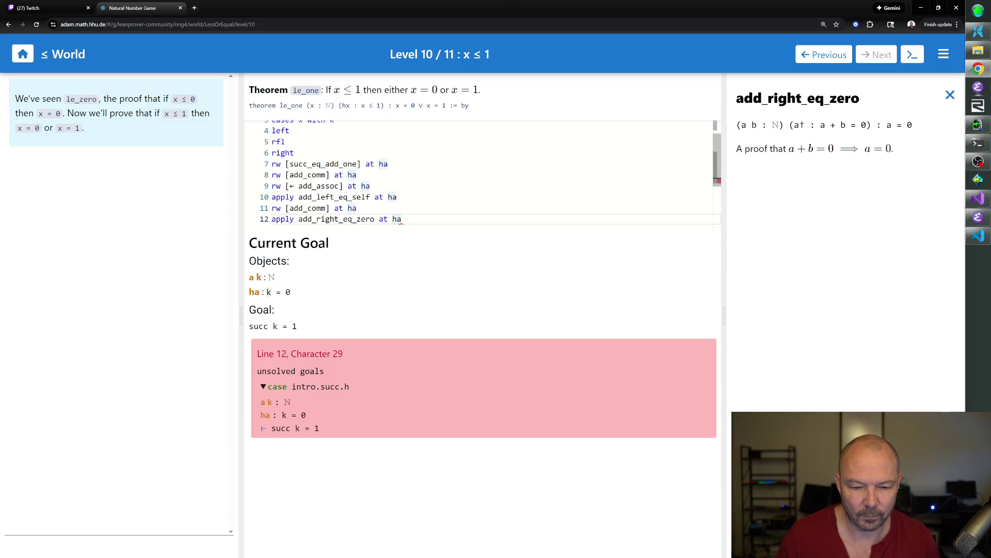
{"action": "left_click", "coordinate": [950, 95]}
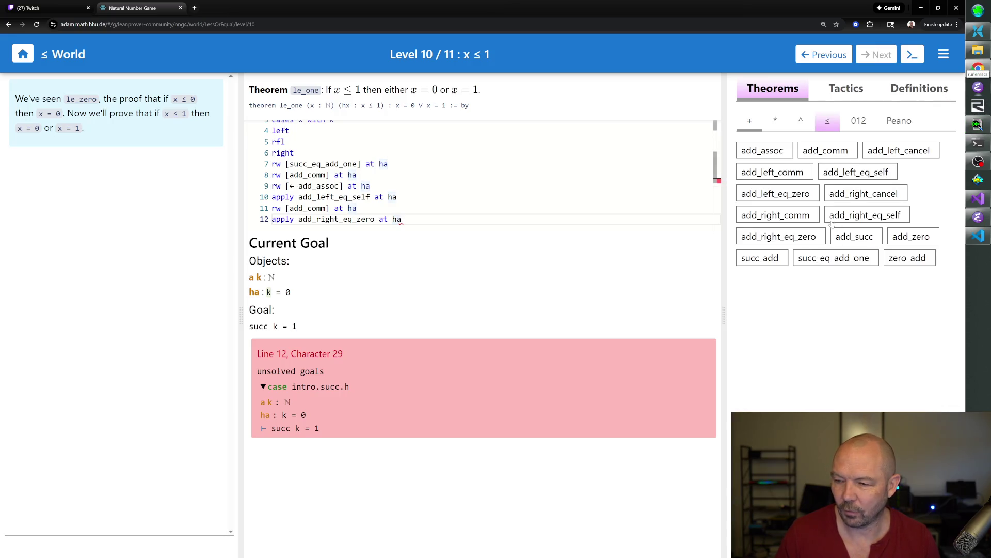
{"action": "left_click_drag", "start_coordinate": [316, 216], "coordinate": [340, 216]}
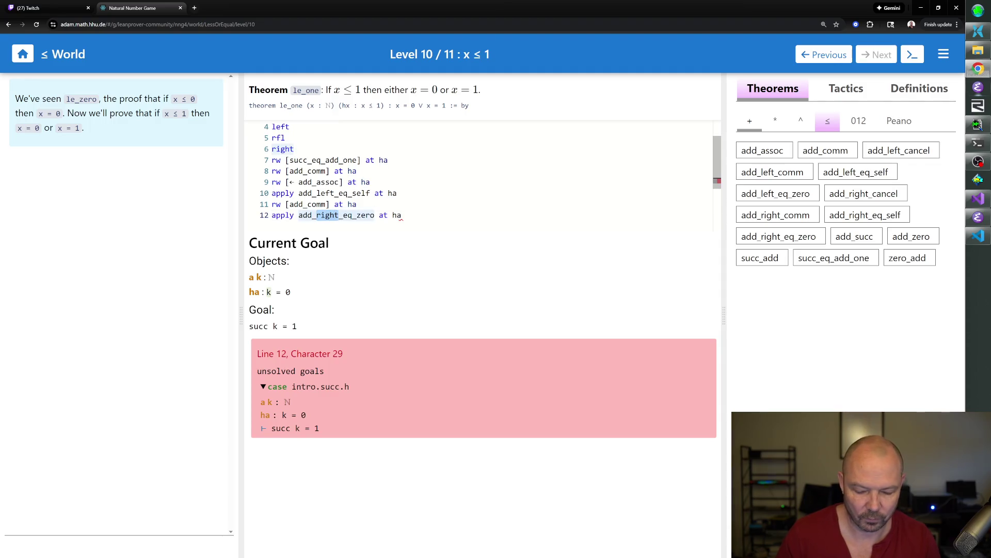
- Use add_left_eq_zero at ha instead, deleting the add_comm rewrite line, keeping ha: k = 0
{"action": "left_click", "coordinate": [781, 235]}
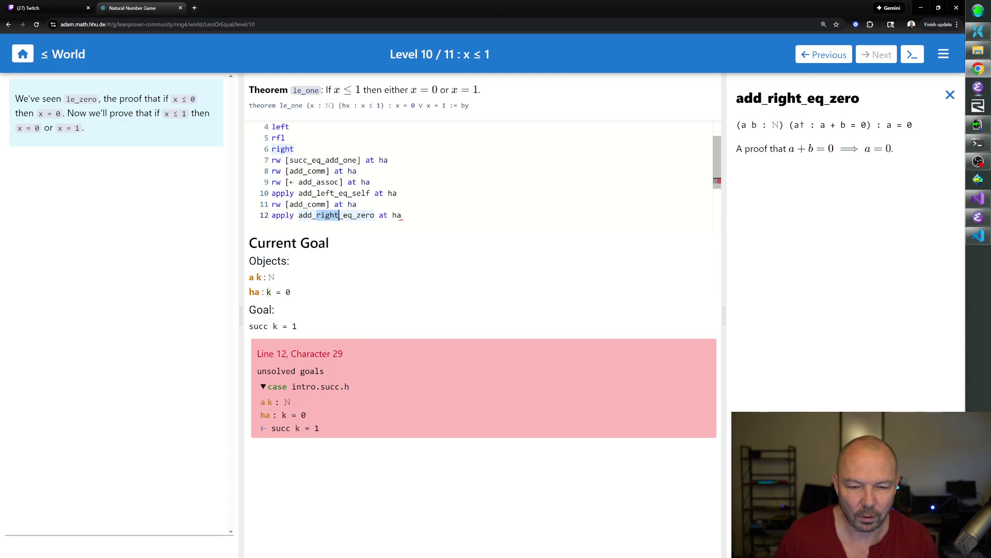
{"action": "type", "text": "left"}
{"action": "left_click_drag", "start_coordinate": [357, 204], "coordinate": [271, 204]}
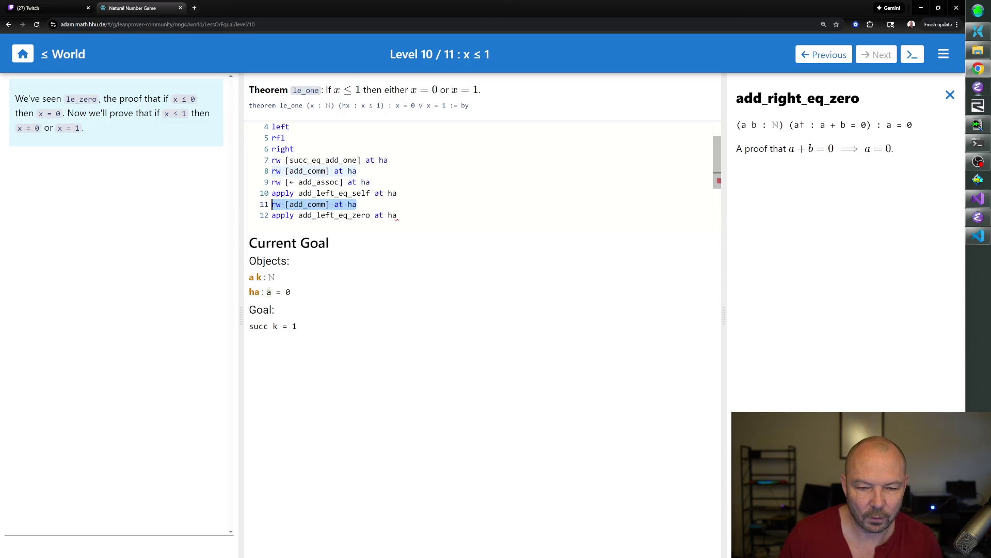
{"action": "key", "text": "BackSpace"}
{"action": "key", "text": "BackSpace"}
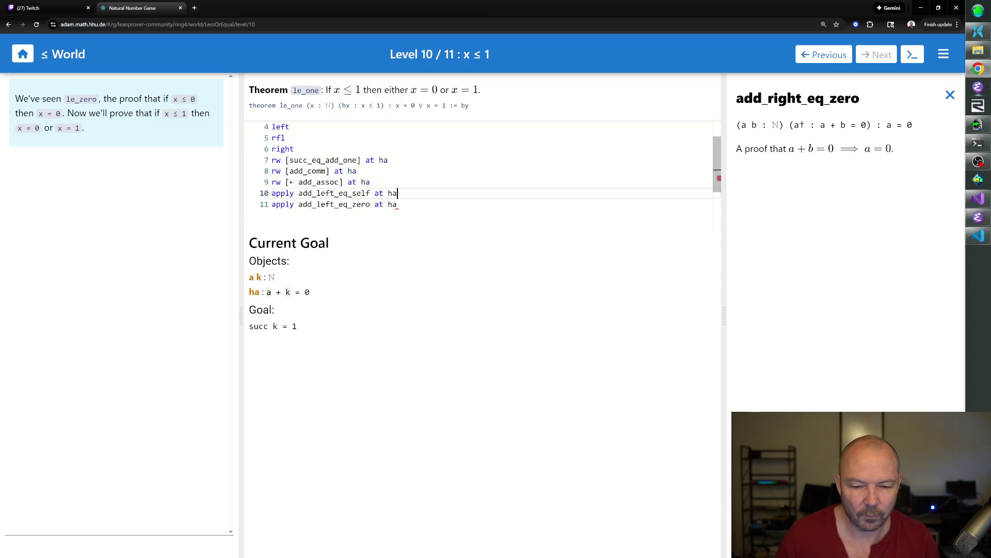
{"action": "left_click", "coordinate": [397, 205], "text": "shift"}
{"action": "left_click", "coordinate": [397, 205]}
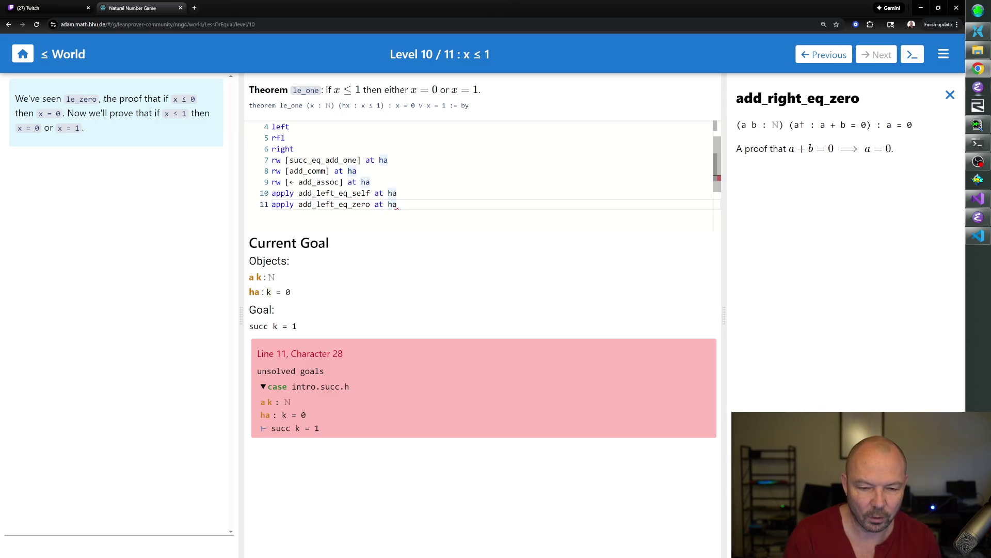
{"action": "key", "text": "Return"}
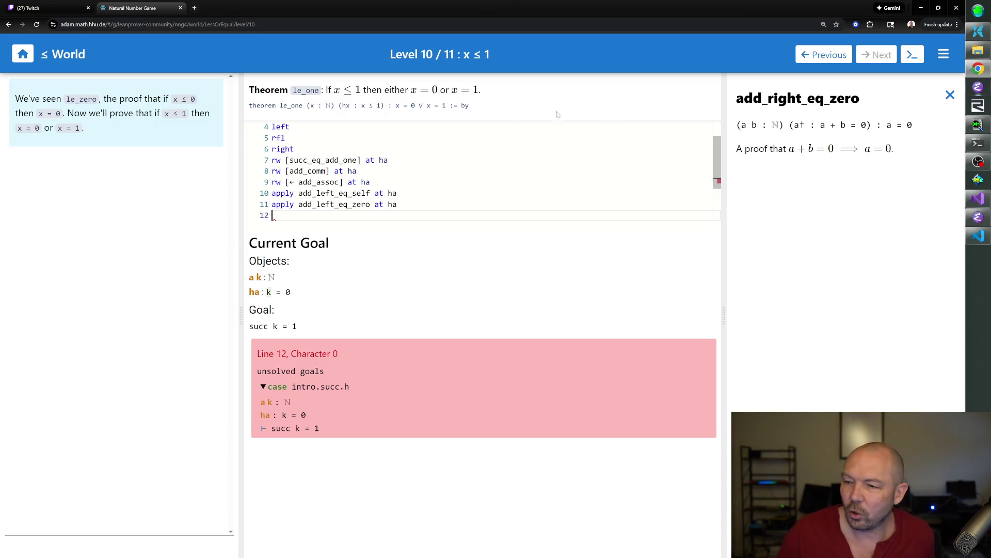
- Look up add_succ and succ_eq_add_one, then erase the rejected 'apply succ_eq_add_one at ha'
{"action": "left_click", "coordinate": [950, 95]}
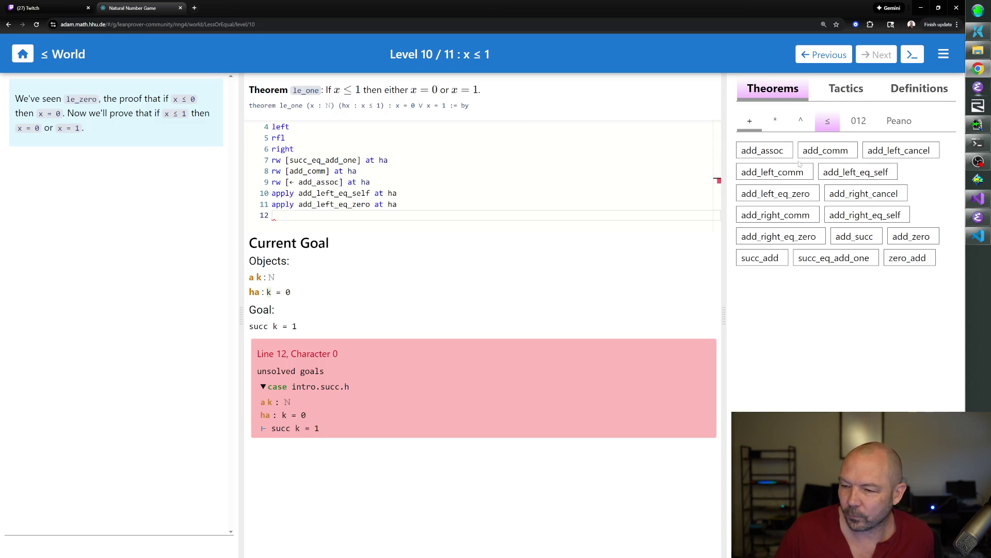
{"action": "left_click", "coordinate": [861, 236]}
{"action": "left_click", "coordinate": [951, 95]}
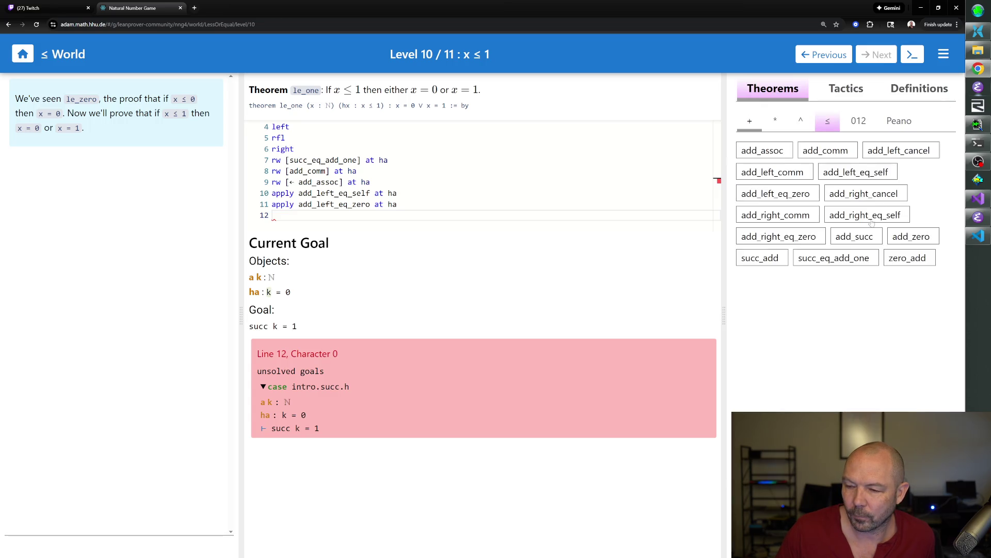
{"action": "left_click", "coordinate": [835, 258]}
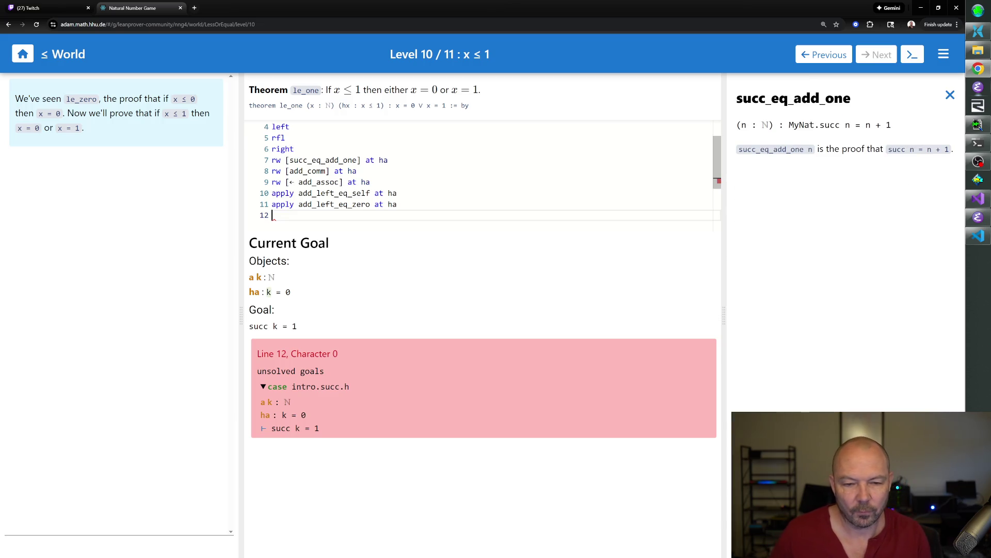
{"action": "type", "text": "apply s"}
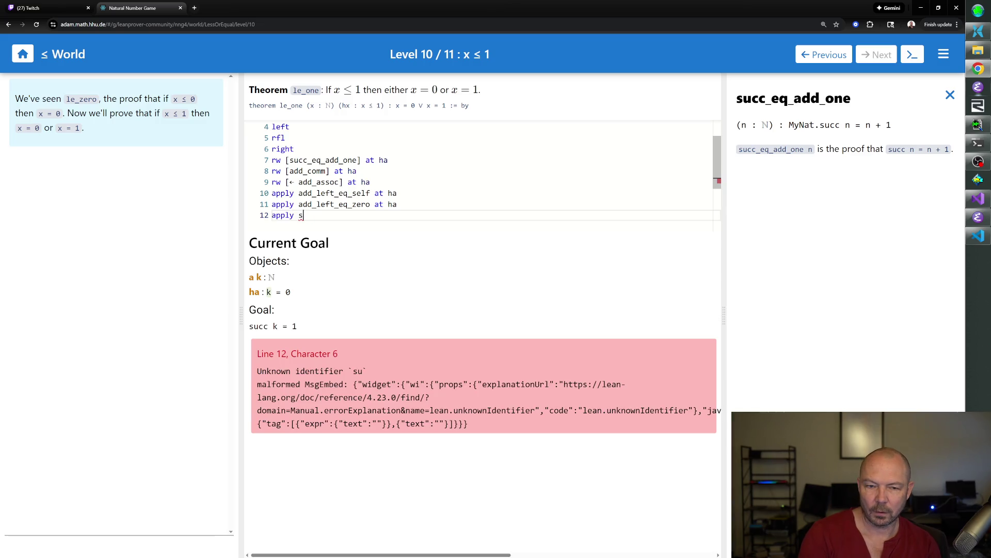
{"action": "type", "text": "ucc_eq_add_one at ha"}
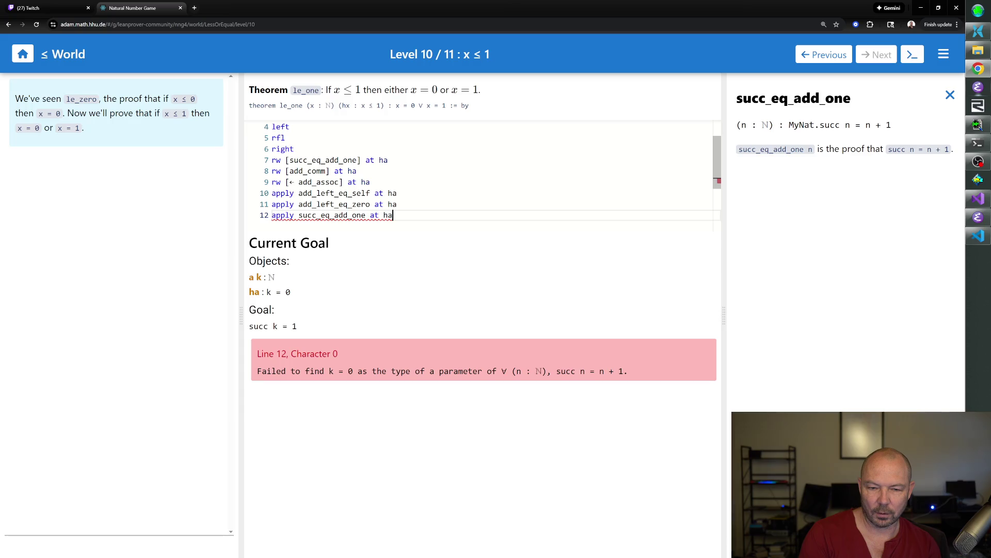
{"action": "key", "text": "BackSpace"}
{"action": "key", "text": "BackSpace"}
{"action": "key", "text": "BackSpace"}
{"action": "key", "text": "BackSpace"}
{"action": "key", "text": "BackSpace"}
{"action": "key", "text": "BackSpace"}
{"action": "key", "text": "BackSpace"}
{"action": "key", "text": "BackSpace"}
{"action": "key", "text": "BackSpace"}
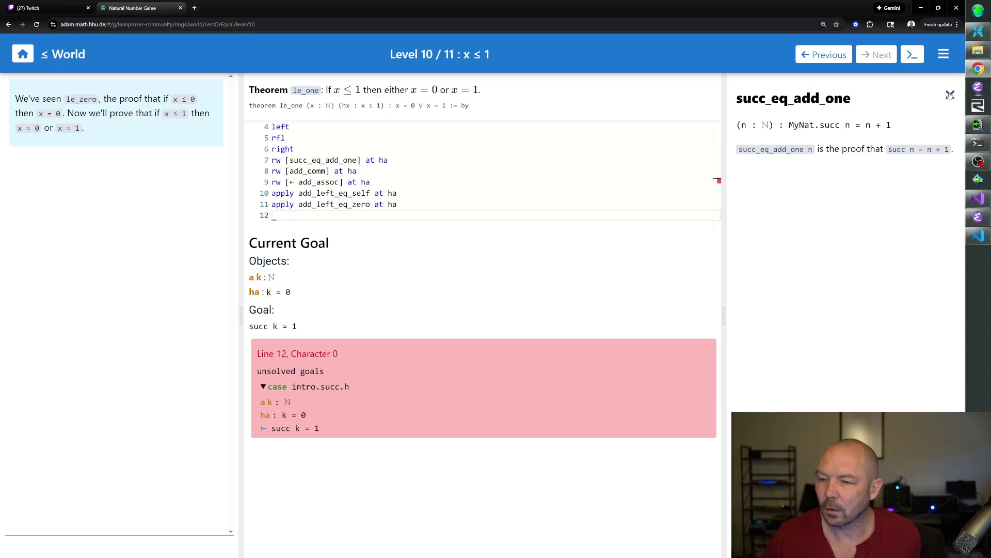
- Bring up the one_eq_succ_zero theorem documentation under the 012 tab
{"action": "left_click", "coordinate": [949, 95]}
{"action": "left_click", "coordinate": [862, 121]}
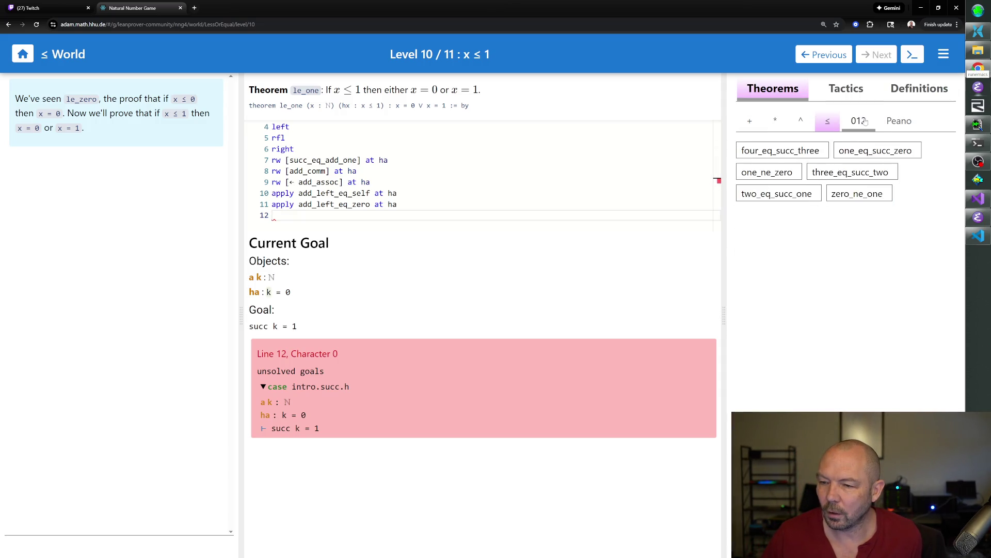
{"action": "left_click", "coordinate": [862, 152]}
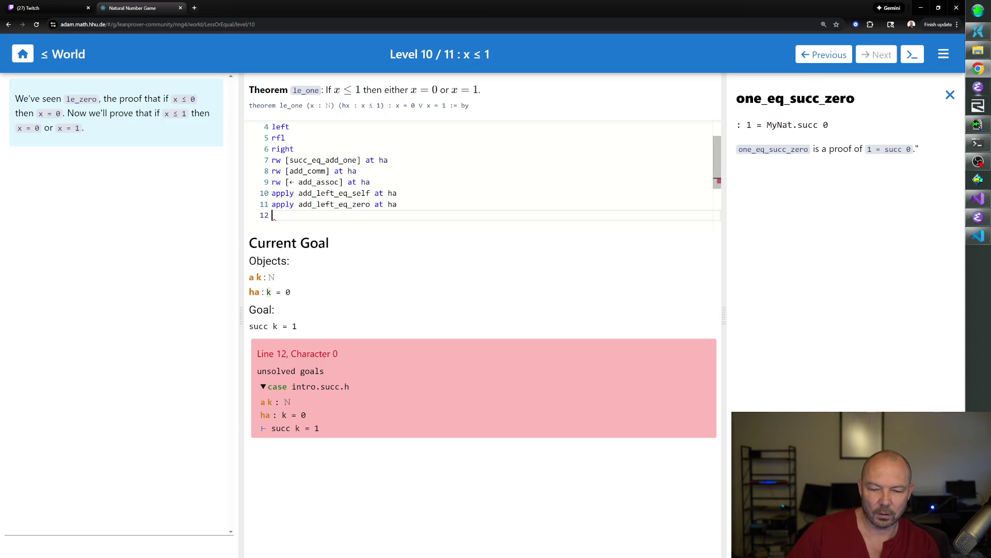
- Look up succ_inj in the Peano tab and write 'rw [← succ_inj] at ha' on line 12
{"action": "left_click", "coordinate": [950, 94]}
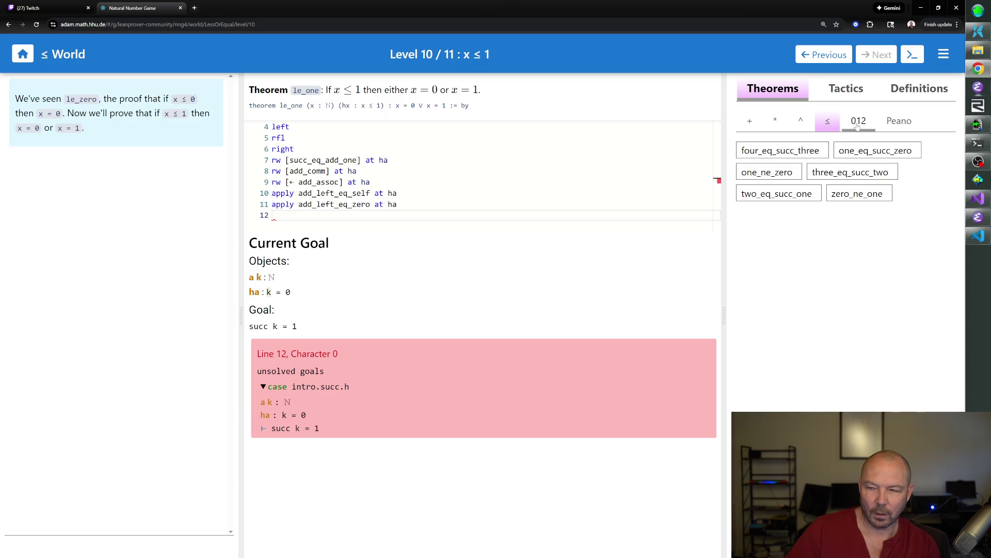
{"action": "left_click", "coordinate": [897, 123]}
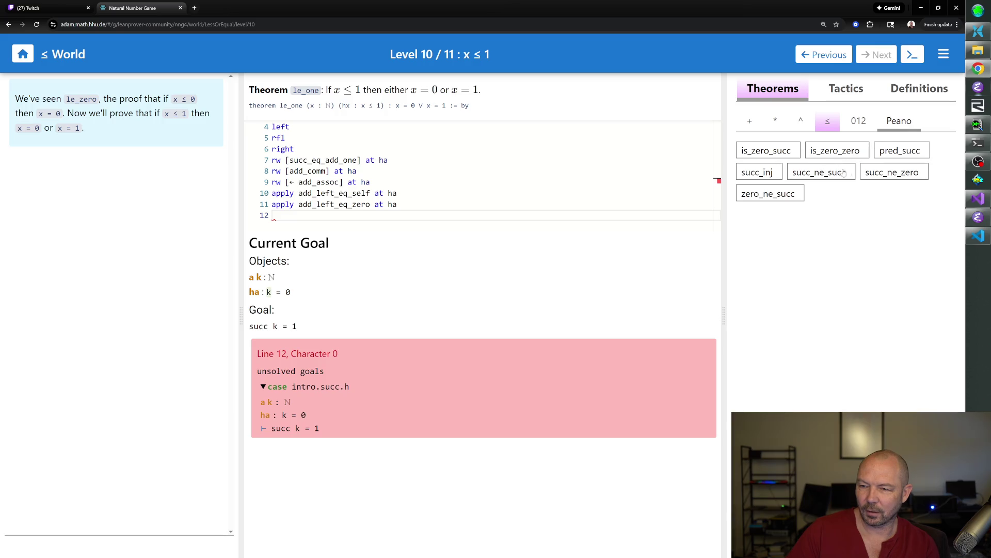
{"action": "left_click", "coordinate": [766, 177]}
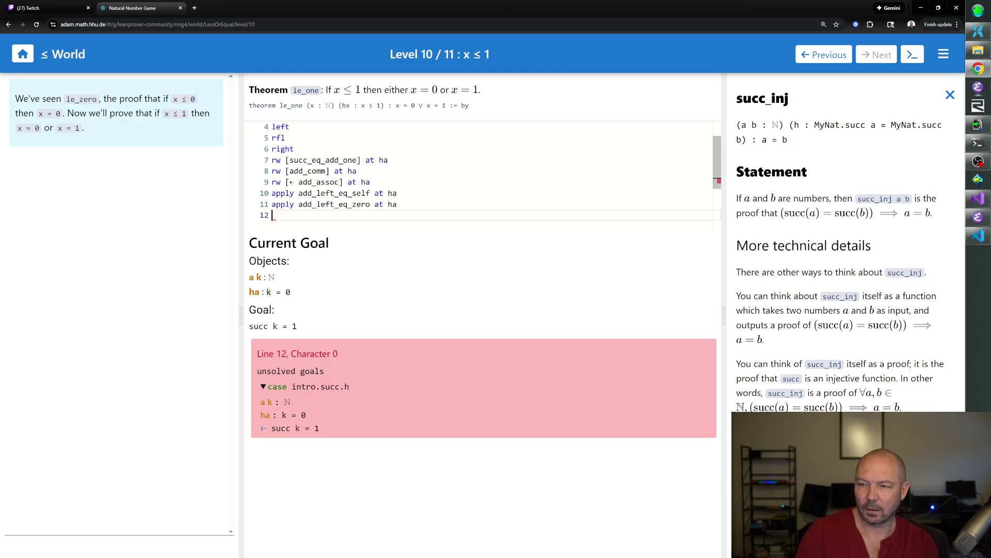
{"action": "type", "text": "appl"}
{"action": "key", "text": "BackSpace"}
{"action": "key", "text": "BackSpace"}
{"action": "type", "text": "rw"}
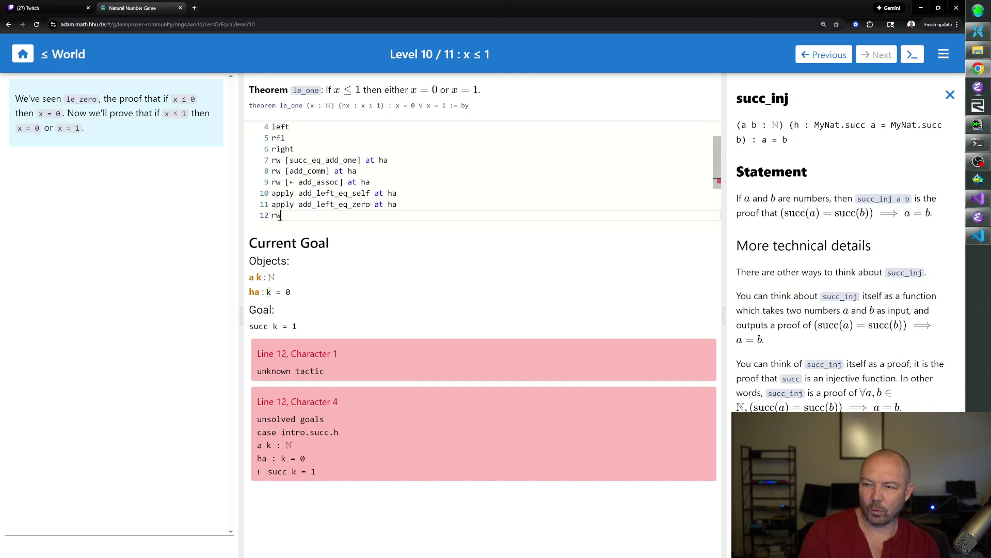
{"action": "type", "text": " [← "}
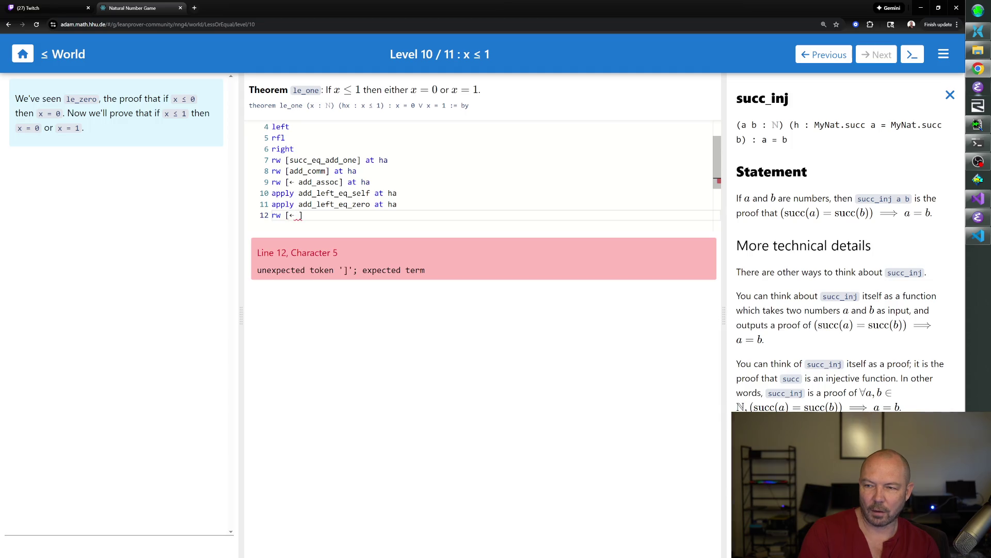
{"action": "type", "text": "succ_inj] at "}
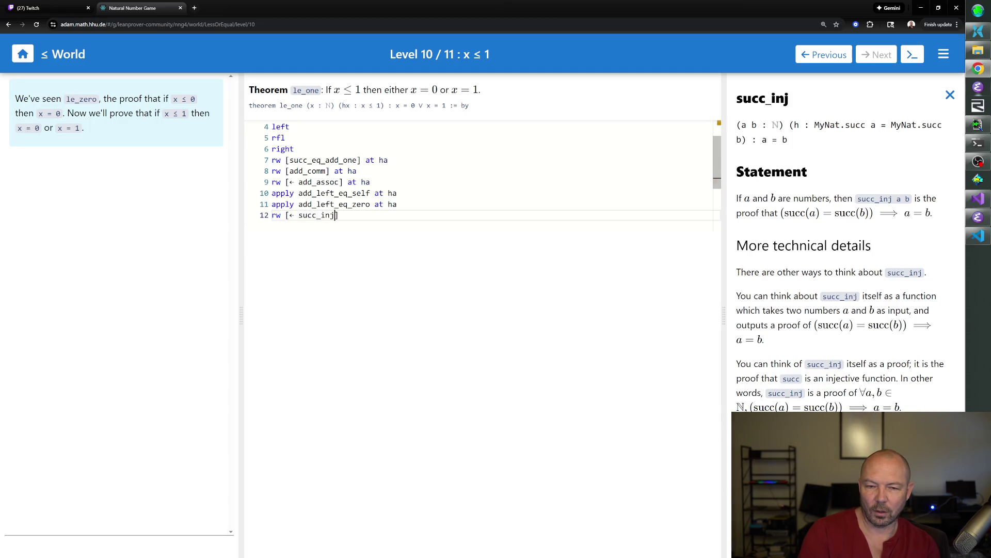
{"action": "type", "text": "ha"}
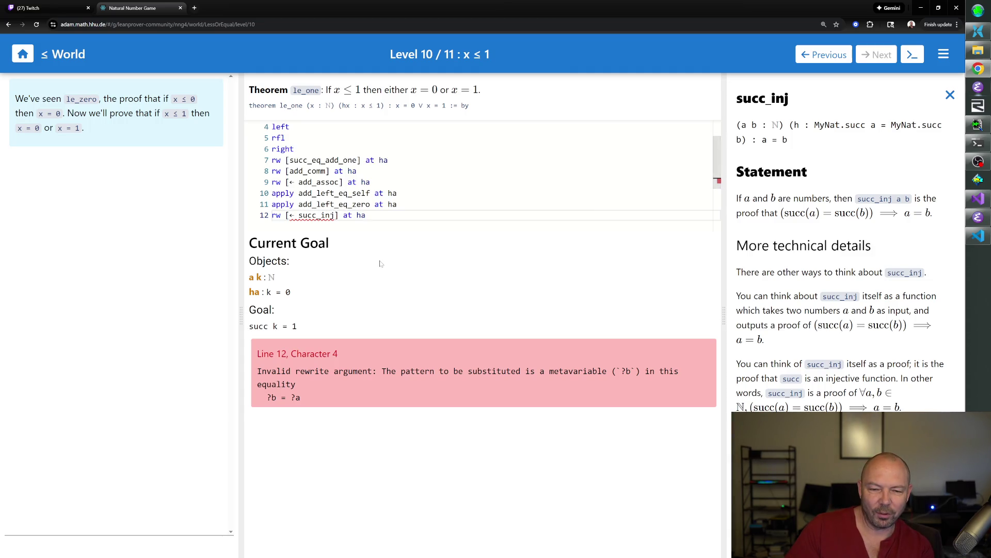
- Edit line 12 to read 'apply ← succ_inj at ha', which still errors
{"action": "left_click", "coordinate": [295, 215]}
{"action": "key", "text": "BackSpace"}
{"action": "key", "text": "BackSpace"}
{"action": "key", "text": "BackSpace"}
{"action": "type", "text": "ap"}
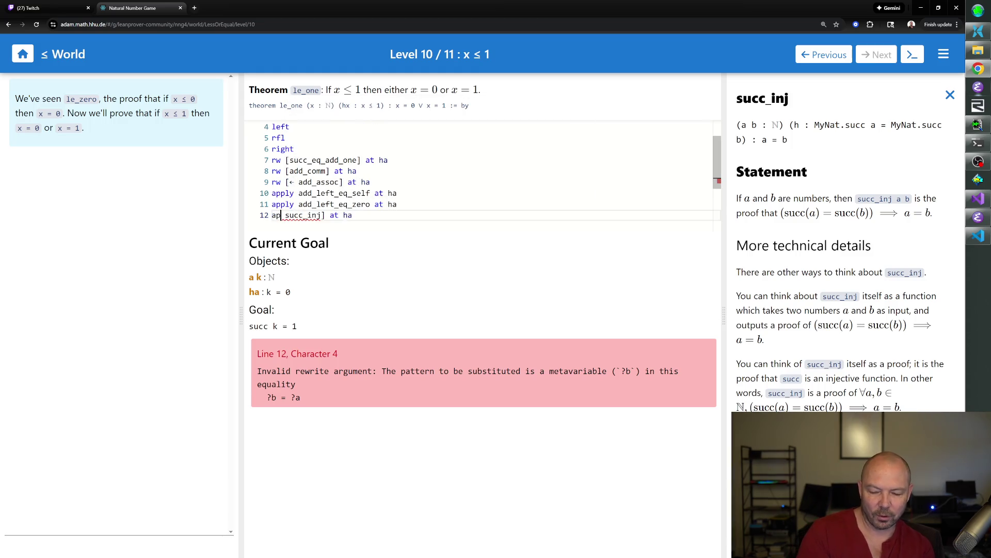
{"action": "type", "text": "ply"}
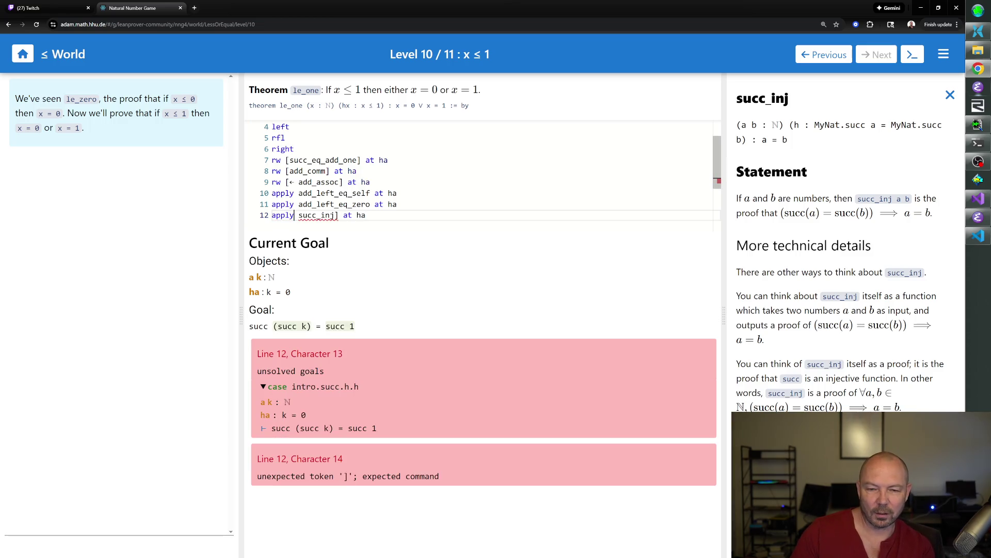
{"action": "key", "text": "BackSpace"}
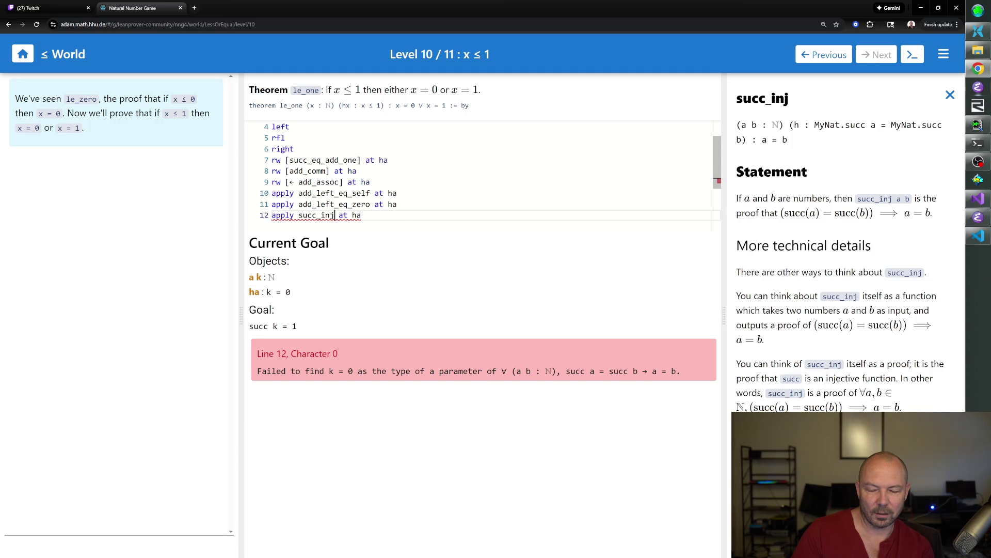
{"action": "type", "text": "←"}
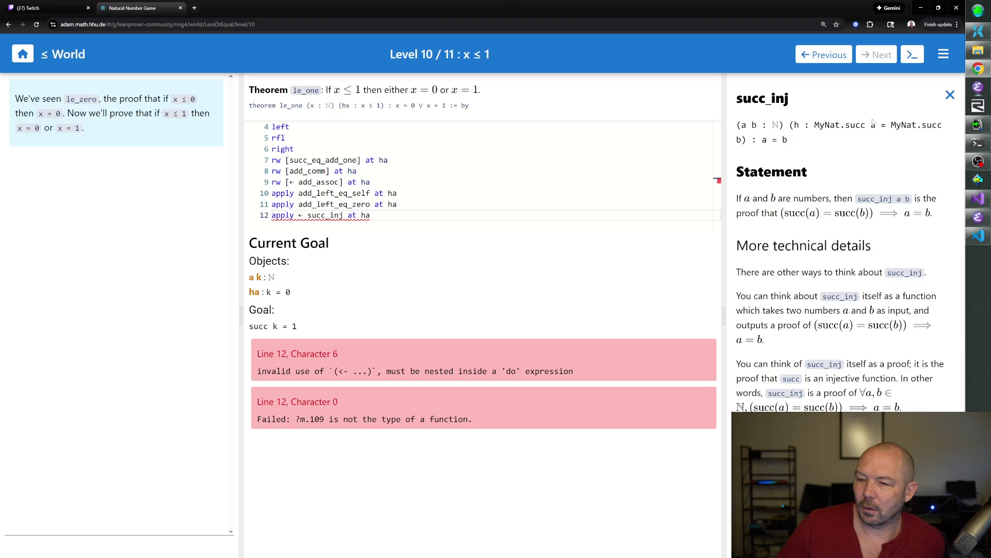
- Reread the succ_inj documentation and return to the theorem list
{"action": "left_click", "coordinate": [950, 95]}
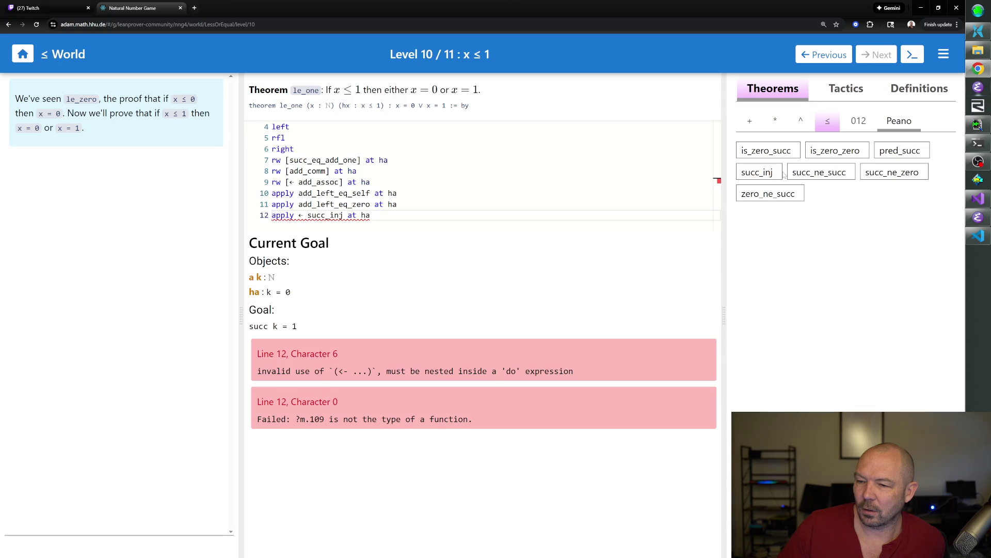
{"action": "left_click", "coordinate": [758, 174]}
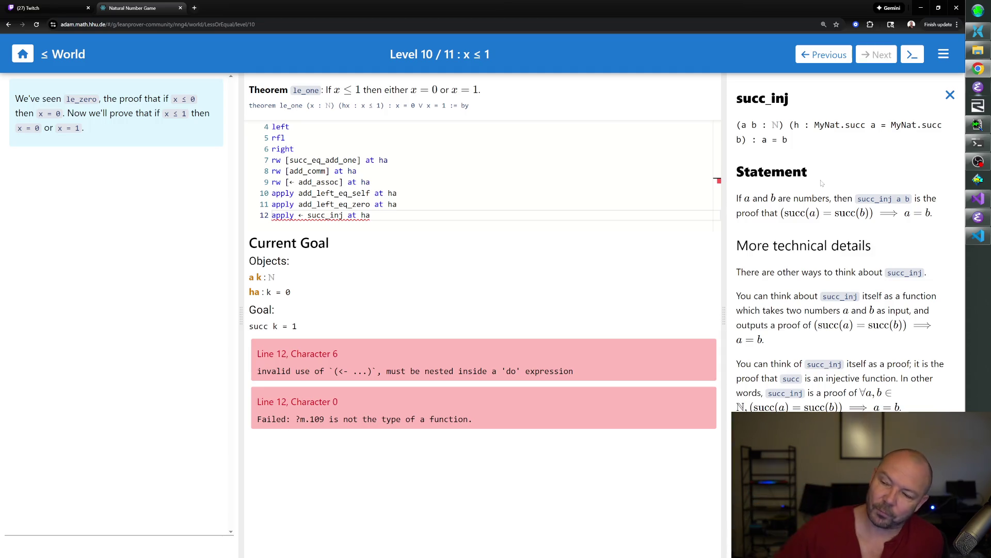
{"action": "left_click", "coordinate": [950, 97]}
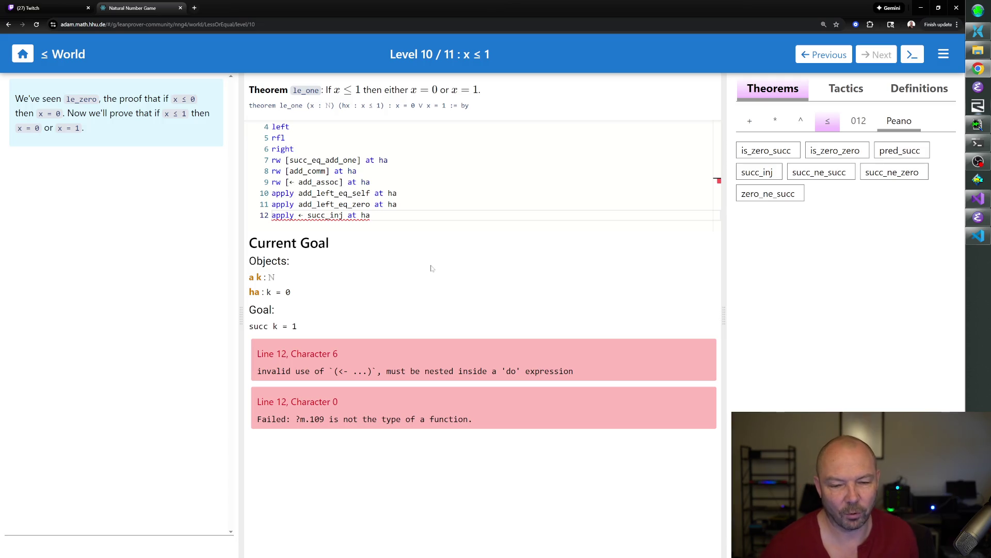
- Replace line 12 with 'rw [ha]' then 'symm', leaving goal 1 = succ 0 for one_eq_succ_zero
{"action": "left_click_drag", "start_coordinate": [371, 216], "coordinate": [273, 216]}
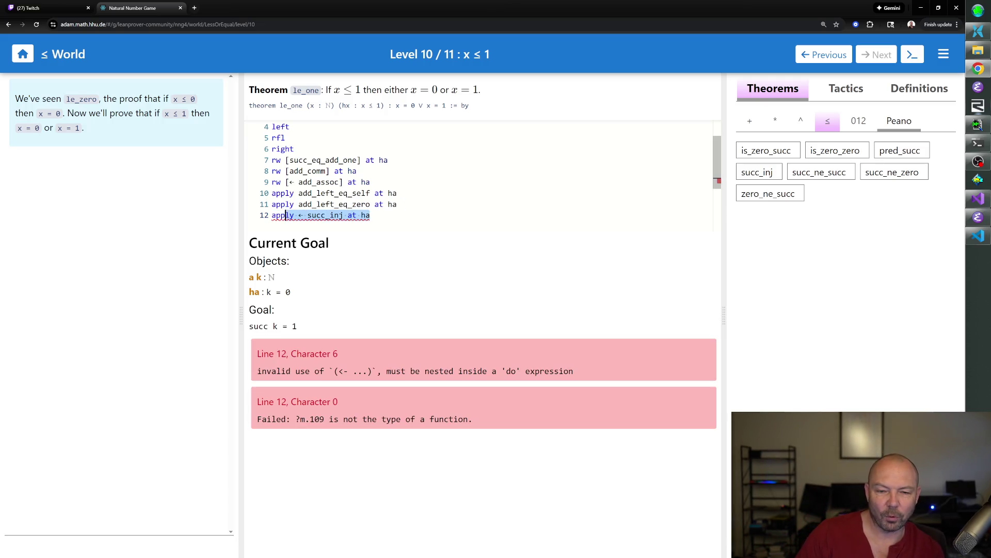
{"action": "type", "text": "rw [ha]"}
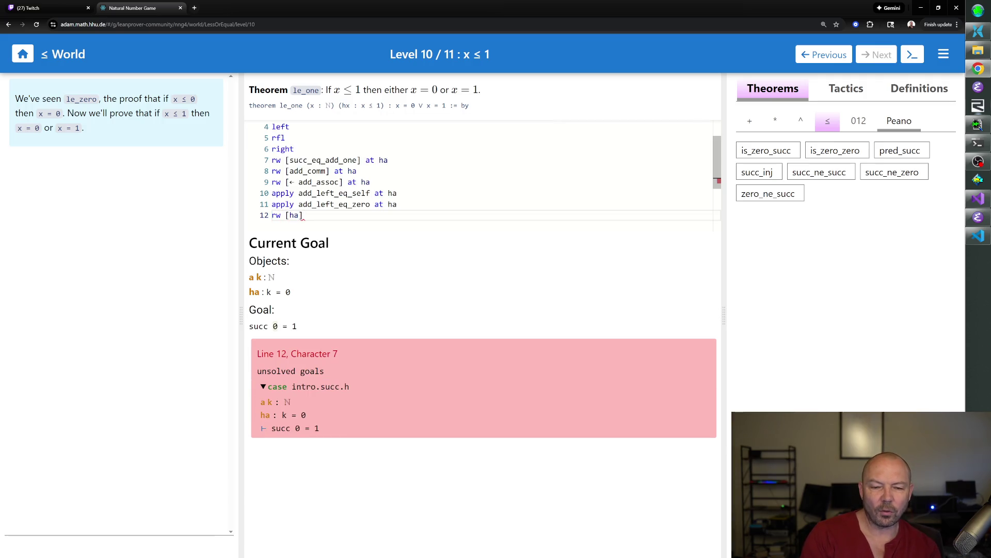
{"action": "key", "text": "Return"}
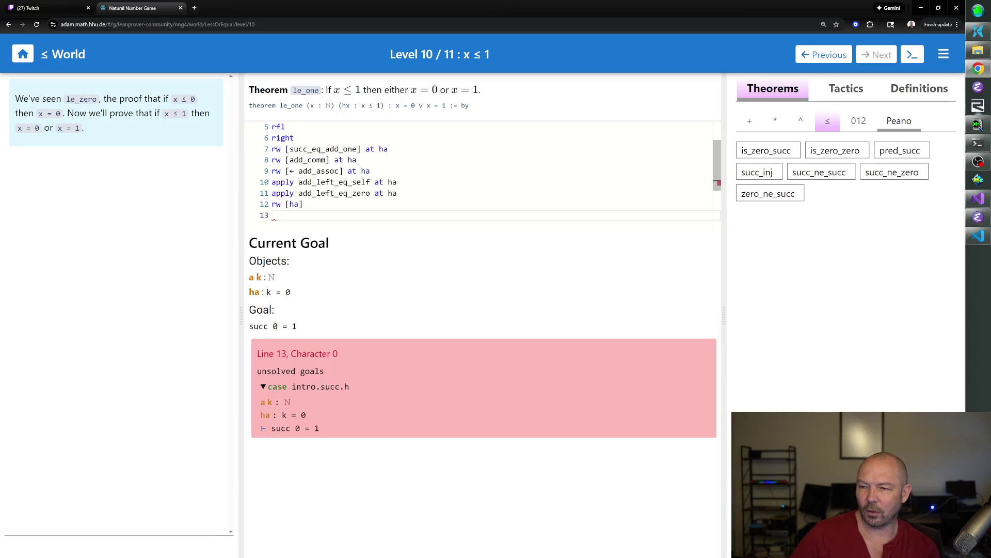
{"action": "left_click", "coordinate": [860, 123]}
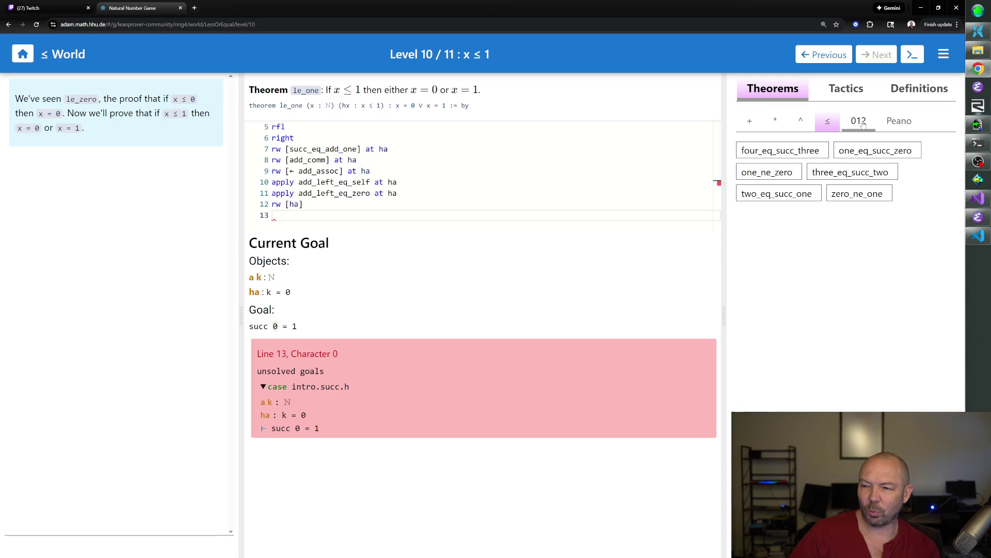
{"action": "left_click", "coordinate": [855, 154]}
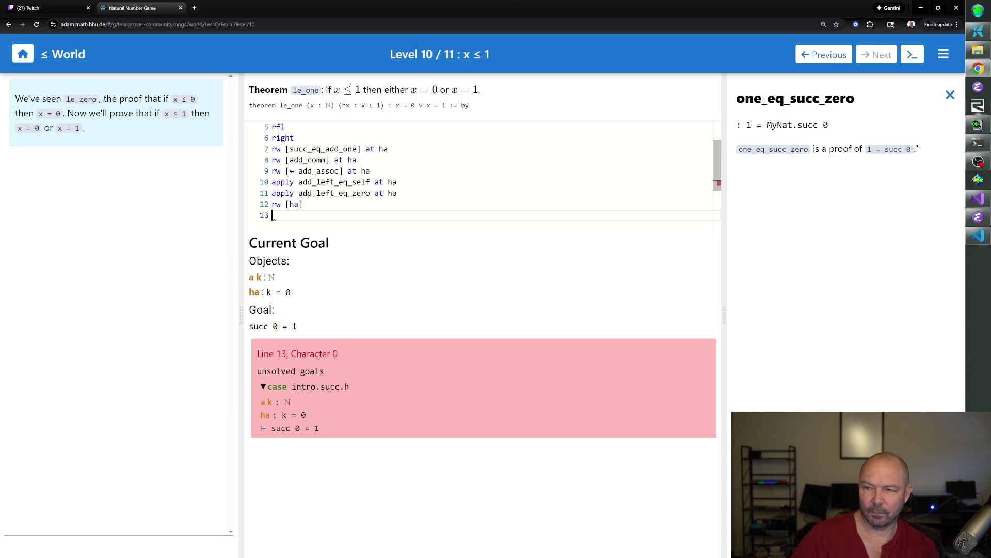
{"action": "type", "text": "symm"}
{"action": "key", "text": "Return"}
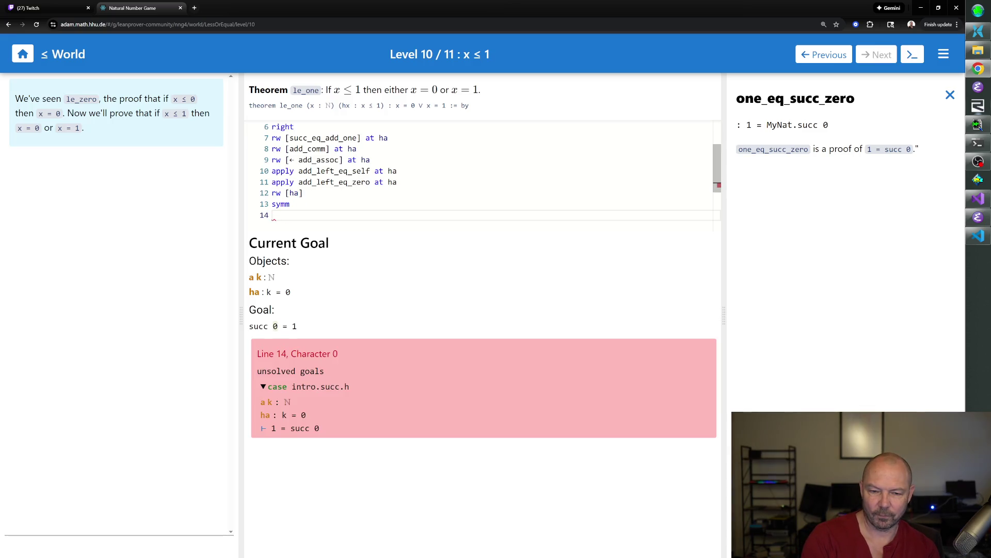
{"action": "type", "text": "exact one_eq_succ"}
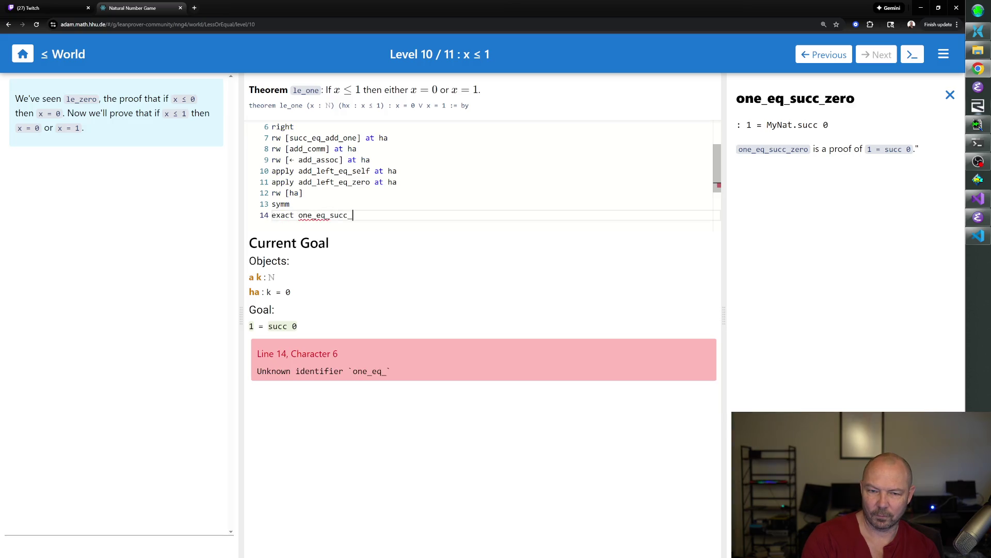
{"action": "type", "text": "_zero"}
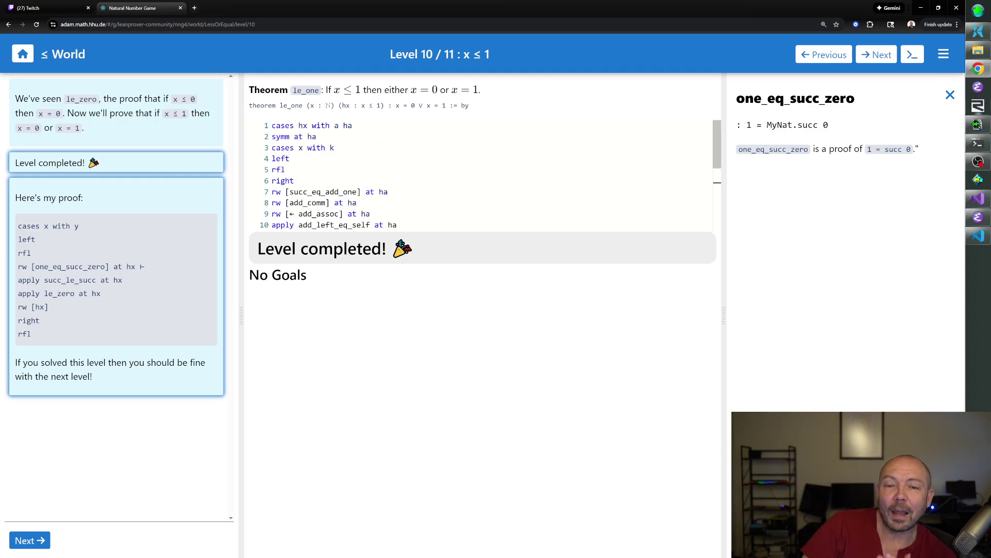
{"action": "scroll", "coordinate": [481, 174], "scroll_direction": "down", "scroll_amount": 3}
{"action": "scroll", "coordinate": [481, 175], "scroll_direction": "down", "scroll_amount": 1}
{"action": "scroll", "coordinate": [481, 174], "scroll_direction": "up", "scroll_amount": 1}
{"action": "scroll", "coordinate": [481, 174], "scroll_direction": "up", "scroll_amount": 3}
{"action": "scroll", "coordinate": [480, 174], "scroll_direction": "down", "scroll_amount": 3}
{"action": "scroll", "coordinate": [480, 174], "scroll_direction": "up", "scroll_amount": 3}
{"action": "scroll", "coordinate": [480, 175], "scroll_direction": "down", "scroll_amount": 2}
{"action": "scroll", "coordinate": [481, 175], "scroll_direction": "down", "scroll_amount": 3}
{"action": "scroll", "coordinate": [481, 174], "scroll_direction": "up", "scroll_amount": 5}
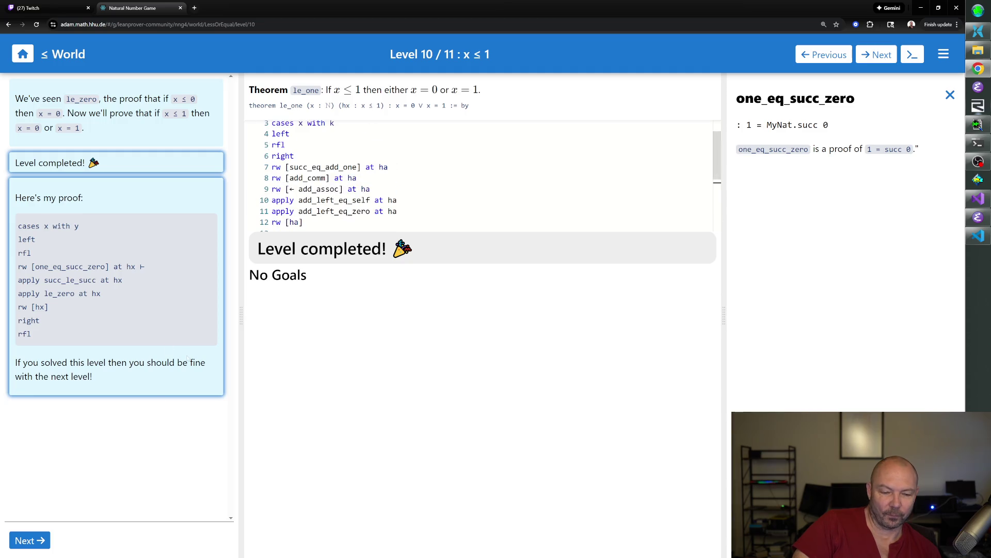
- Advance to Level 11, le_two, with an empty proof
{"action": "left_click", "coordinate": [24, 541]}
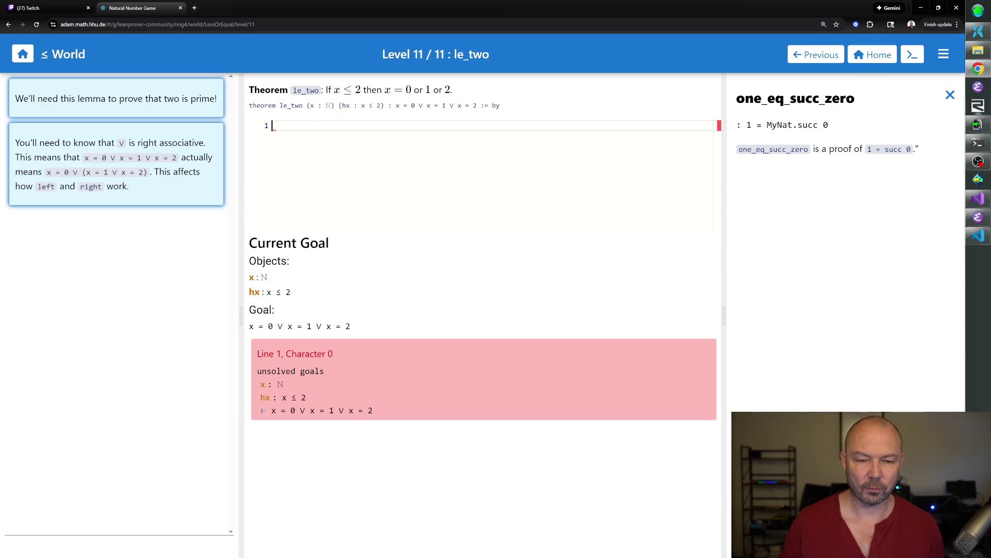
{"action": "type", "text": "cases hx "}
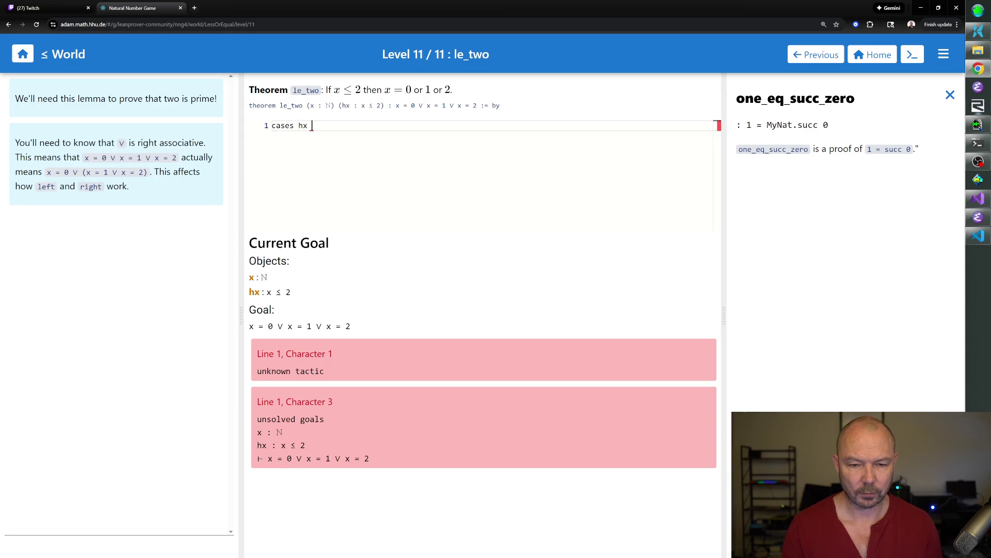
{"action": "type", "text": "with w ha"}
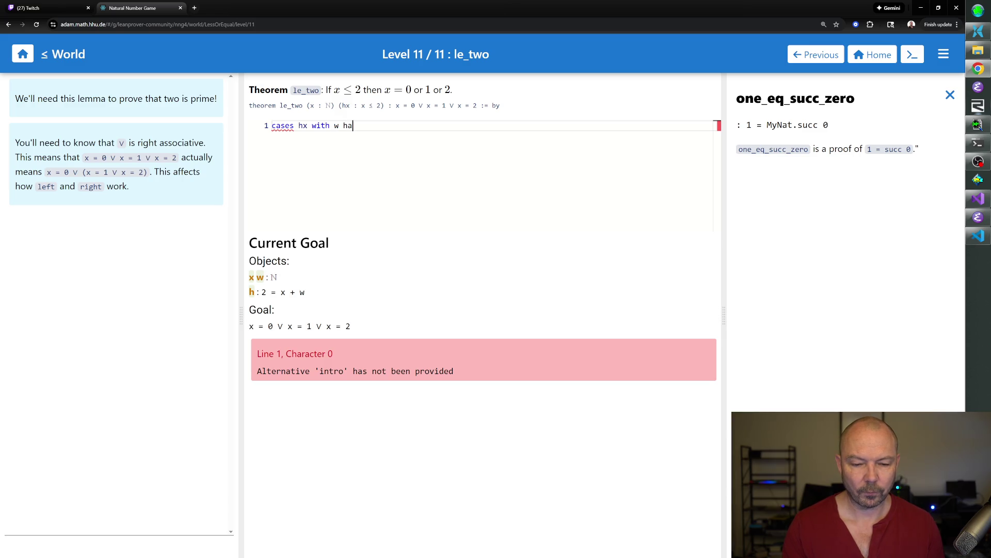
- Write 'cases hx with w h' and 'symm at h', leaving h: x + w = 2
{"action": "key", "text": "Return"}
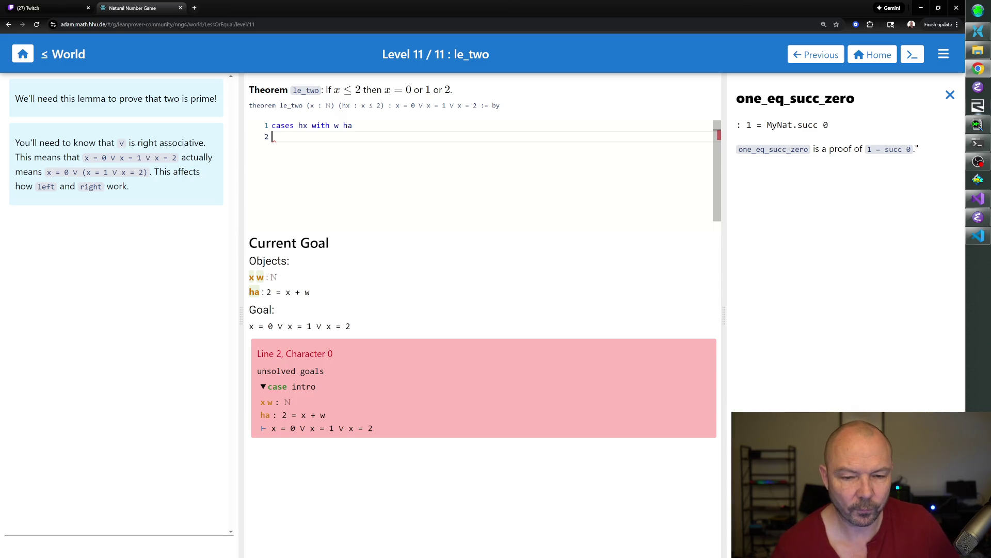
{"action": "key", "text": "Up"}
{"action": "key", "text": "BackSpace"}
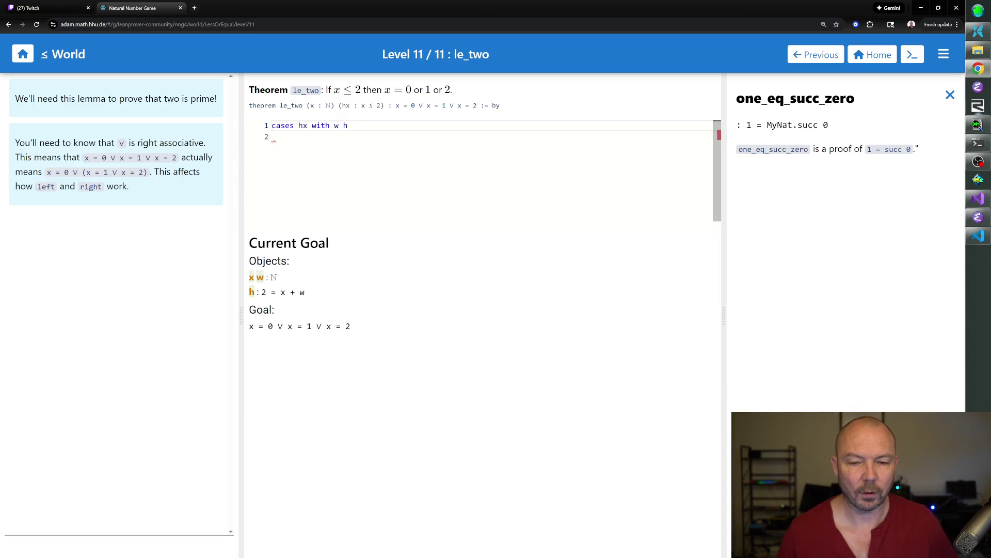
{"action": "key", "text": "Down"}
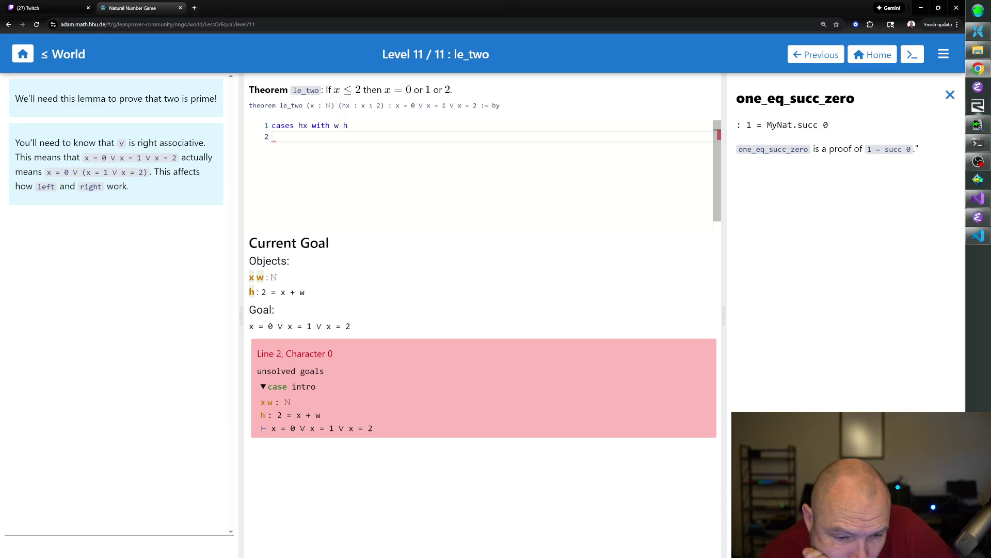
{"action": "type", "text": "symm at h"}
{"action": "key", "text": "Return"}
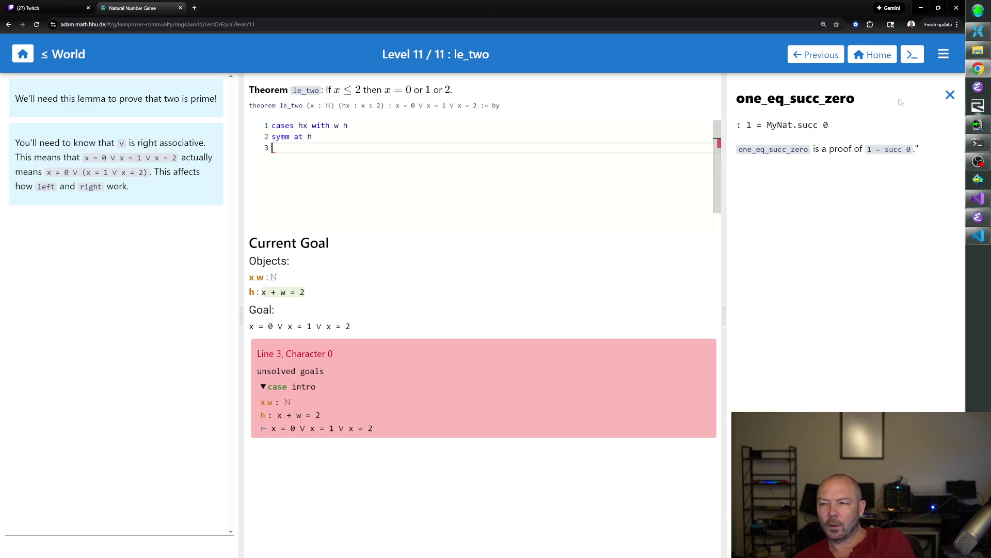
- Close the theorem doc and navigate back then forward so le_two reloads with both proof lines kept
{"action": "left_click", "coordinate": [950, 95]}
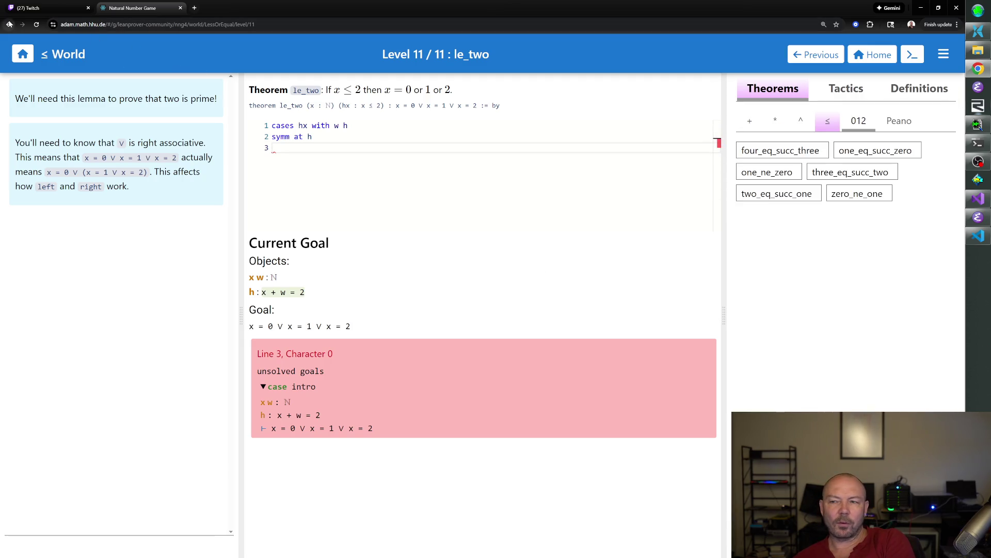
{"action": "left_click", "coordinate": [8, 24]}
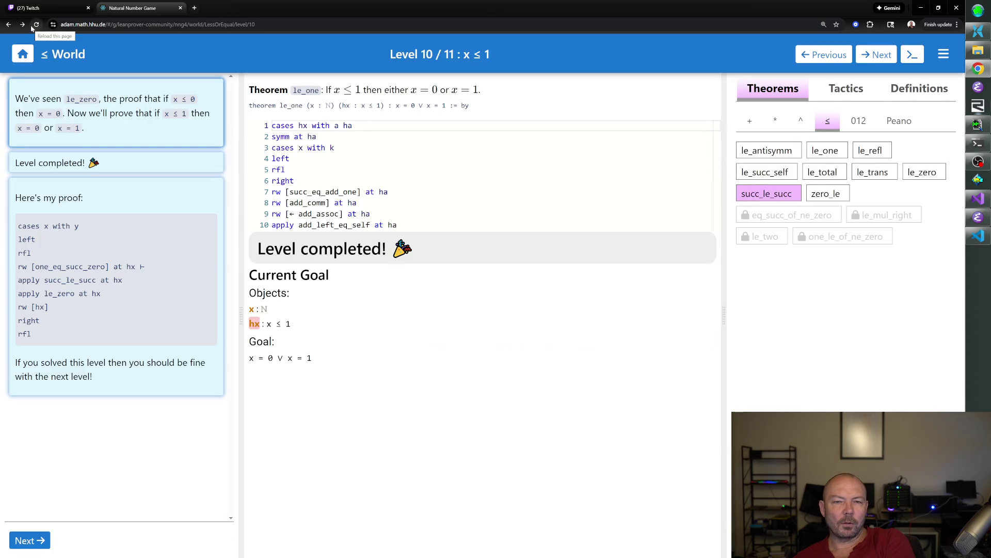
{"action": "left_click", "coordinate": [24, 25]}
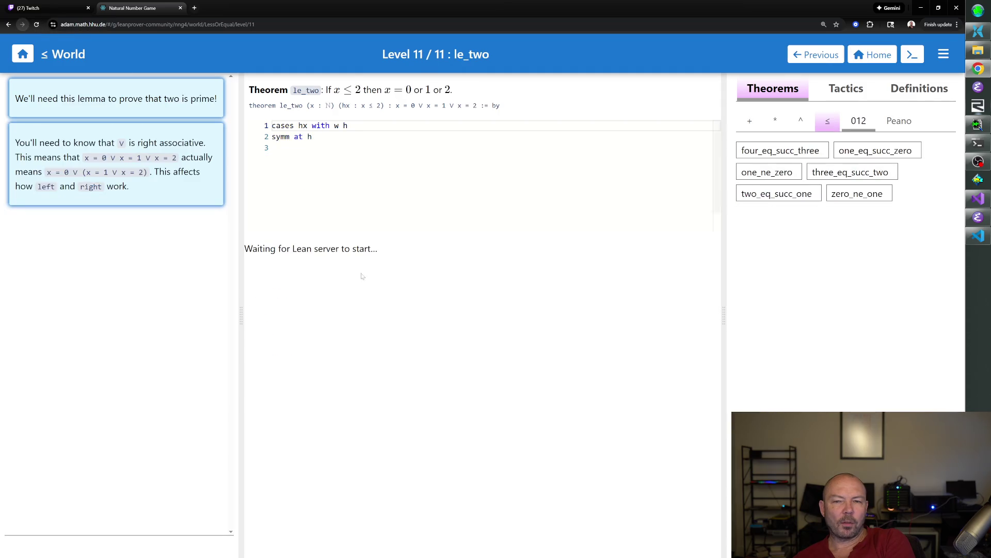
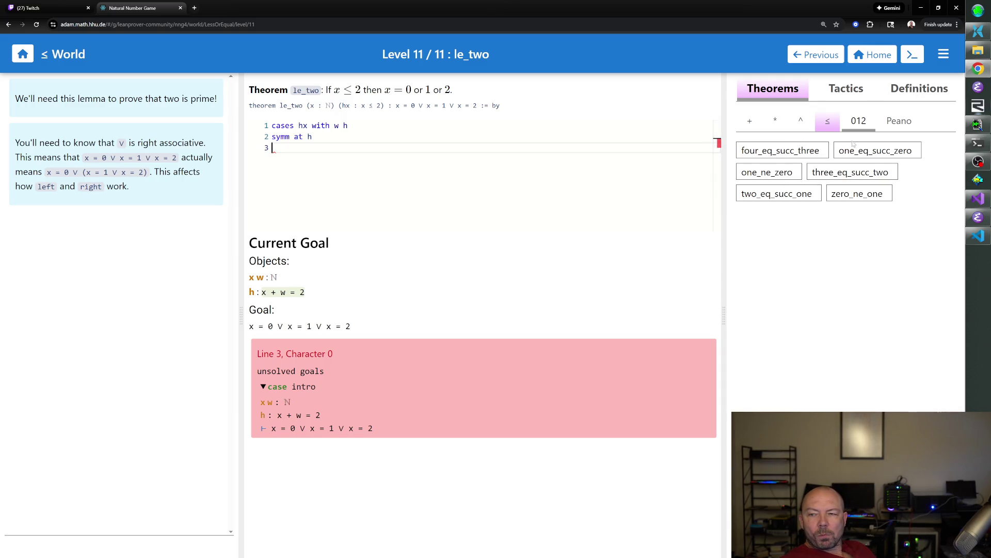
- Browse the ≤ theorems and read the statement of le_total
{"action": "left_click", "coordinate": [825, 122]}
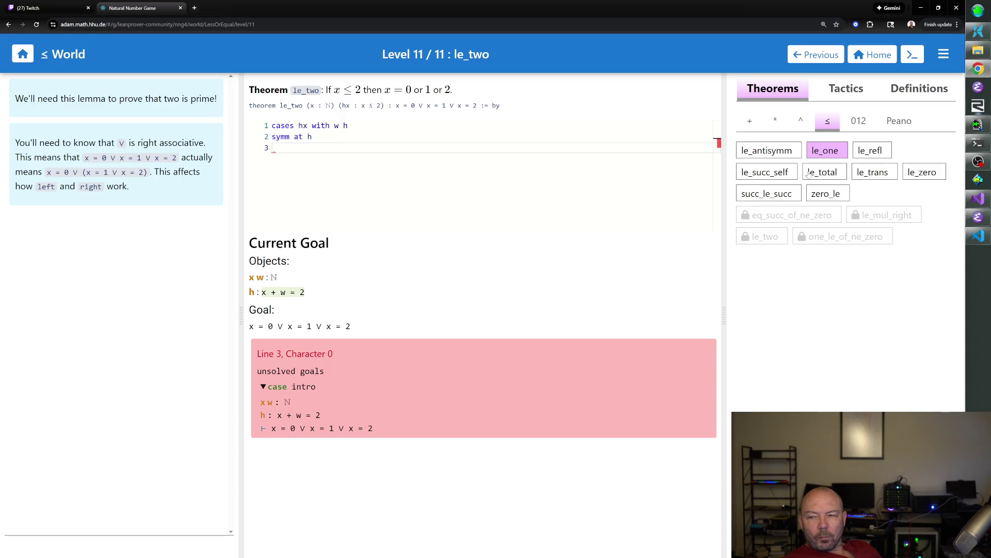
{"action": "left_click", "coordinate": [838, 177]}
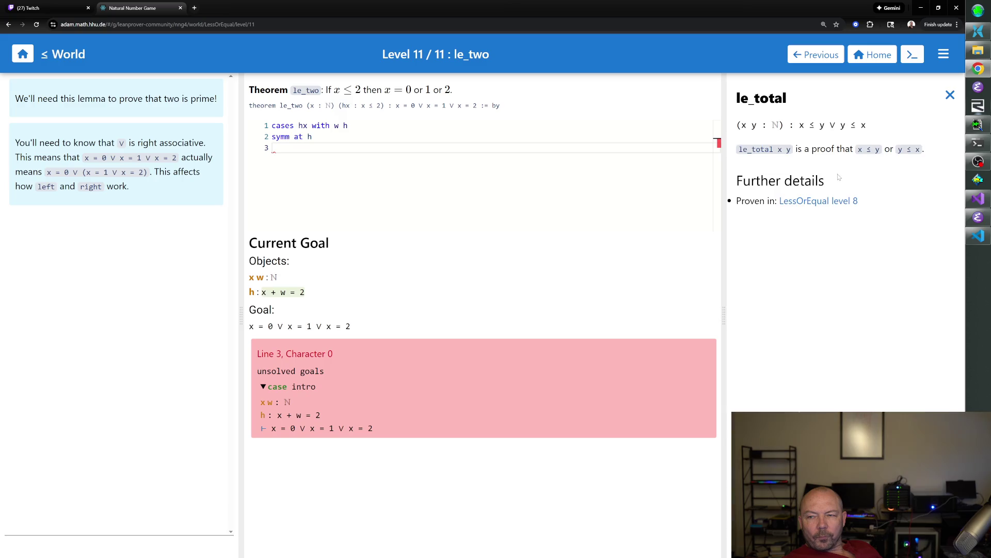
{"action": "left_click", "coordinate": [951, 95]}
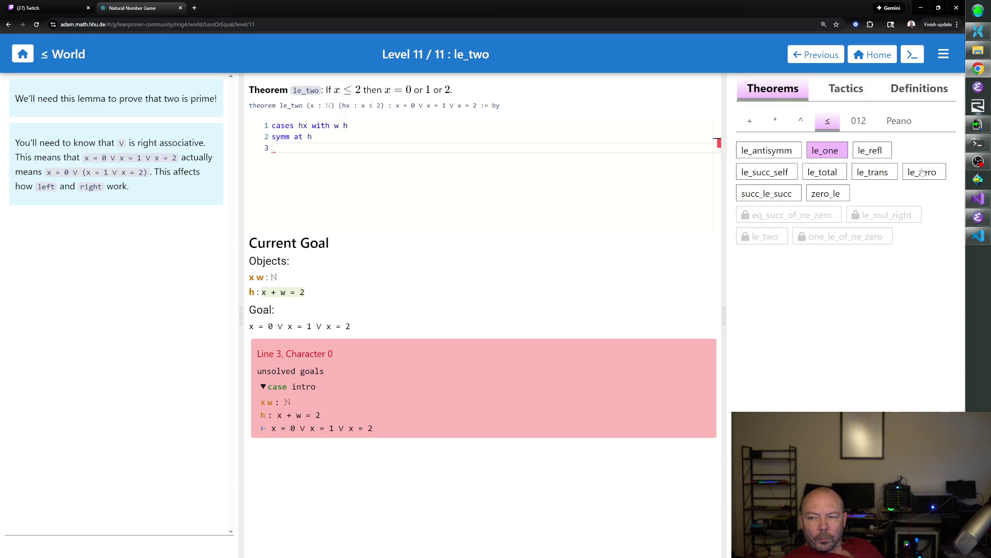
- Read the statements of le_antisymm and le_refl, closing each afterwards
{"action": "left_click", "coordinate": [786, 154]}
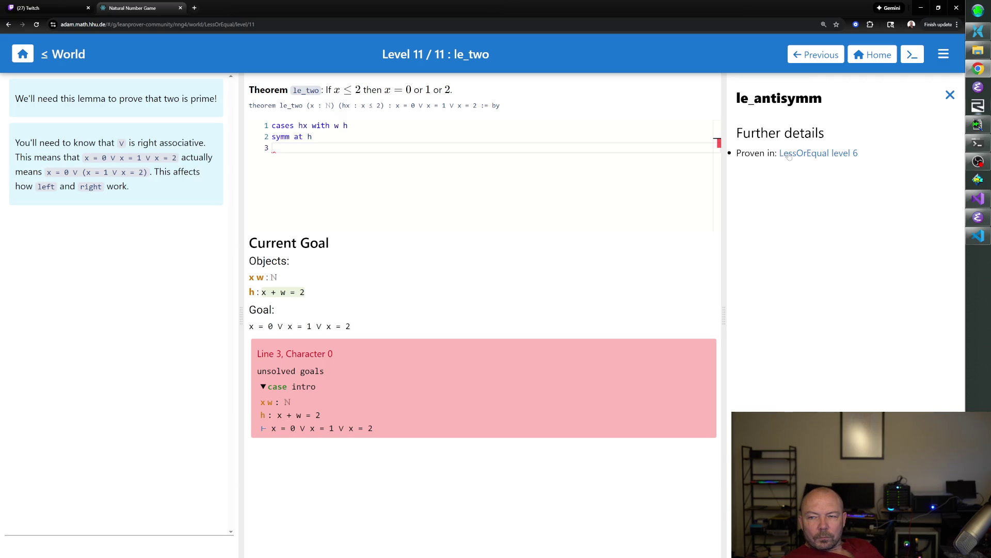
{"action": "left_click", "coordinate": [951, 95]}
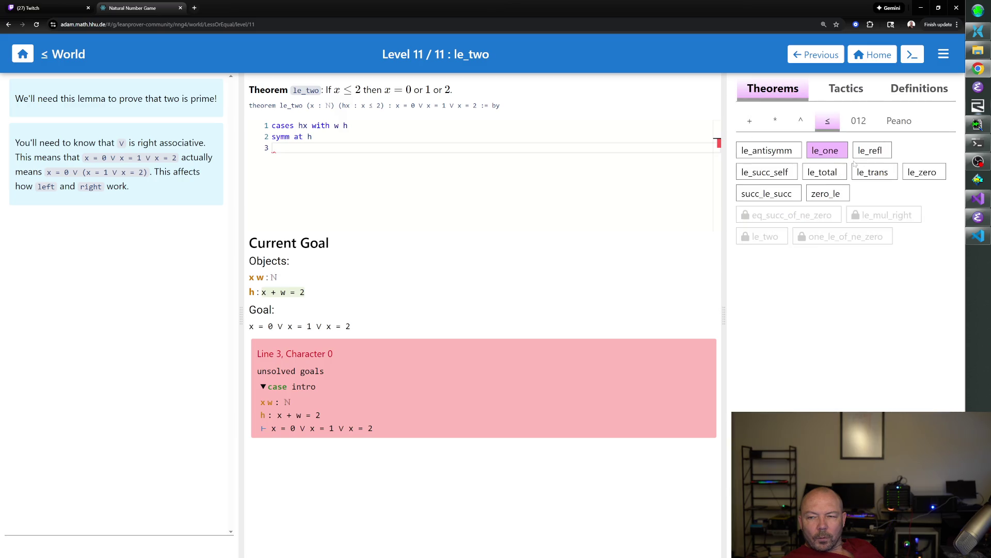
{"action": "left_click", "coordinate": [883, 152]}
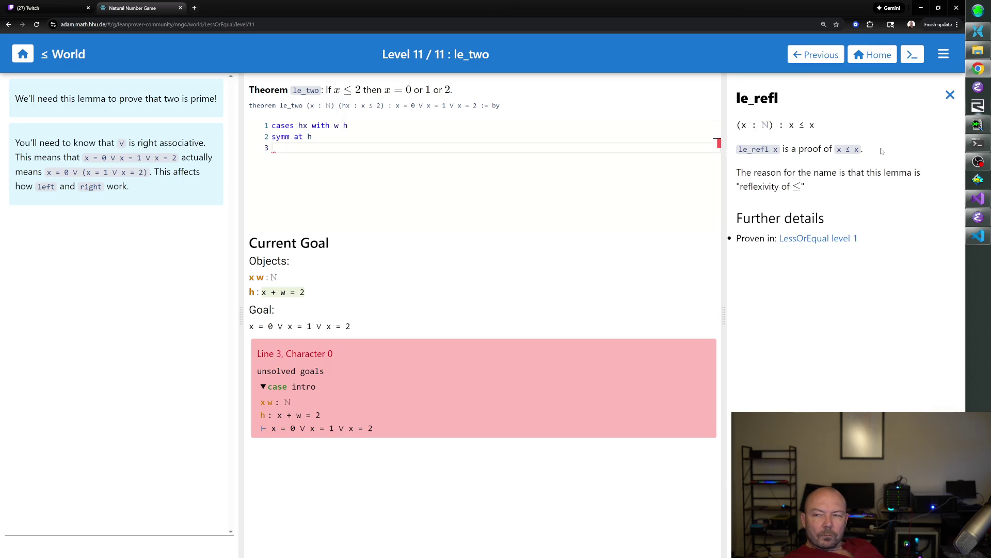
{"action": "left_click", "coordinate": [950, 95]}
{"action": "mouse_move", "coordinate": [873, 173]}
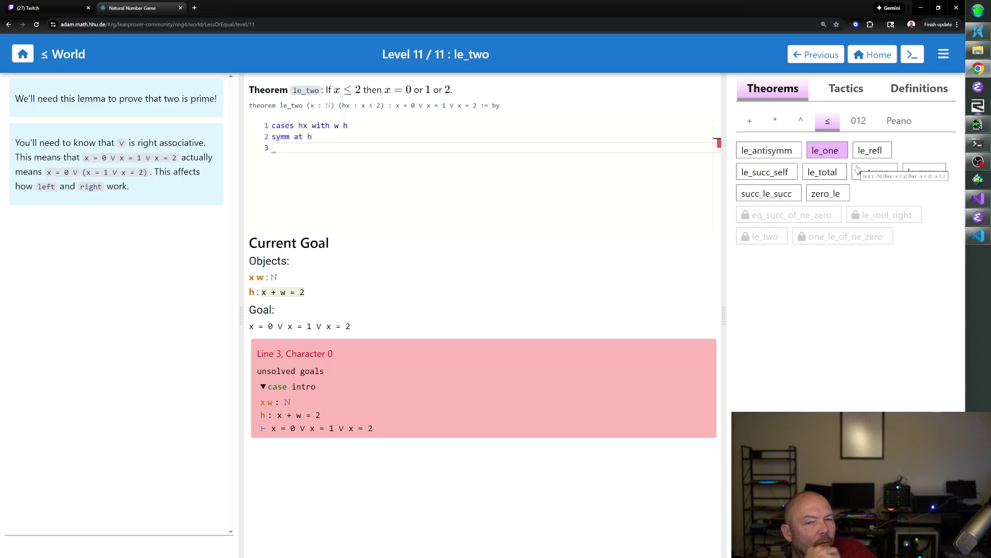
{"action": "type", "text": "cases w"}
- Add cases w, simp at h, right, right and exact h to close the zero case
{"action": "key", "text": "Return"}
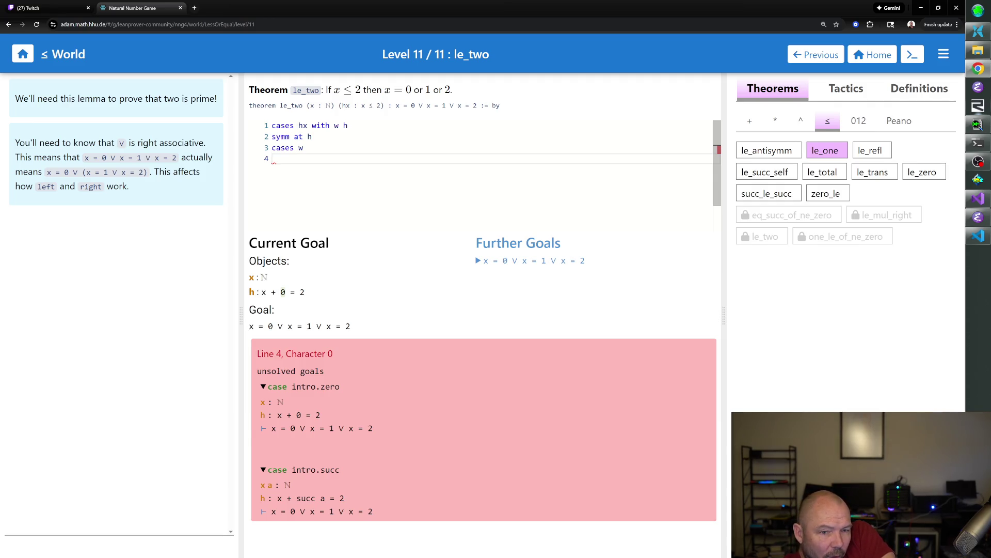
{"action": "type", "text": "simp at h"}
{"action": "key", "text": "Return"}
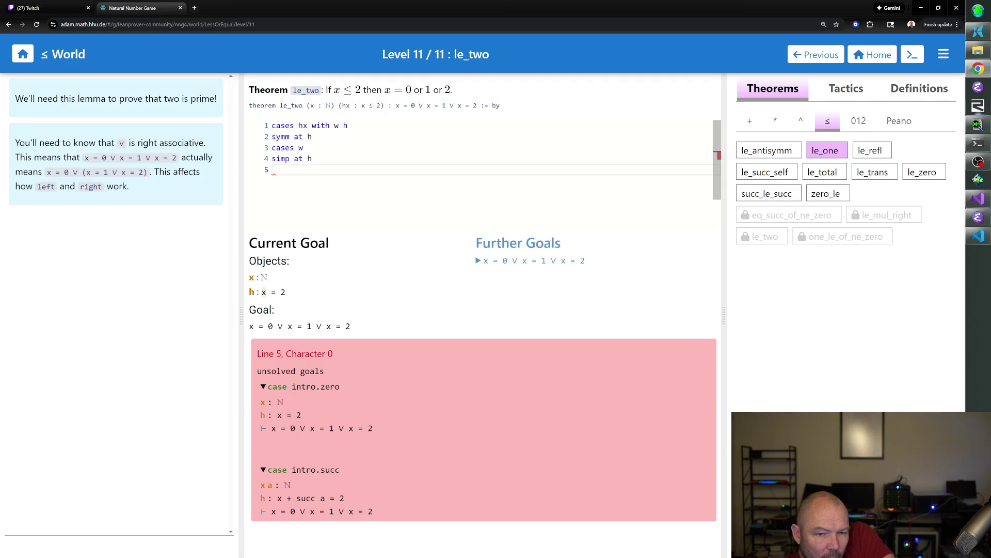
{"action": "type", "text": "right"}
{"action": "key", "text": "Return"}
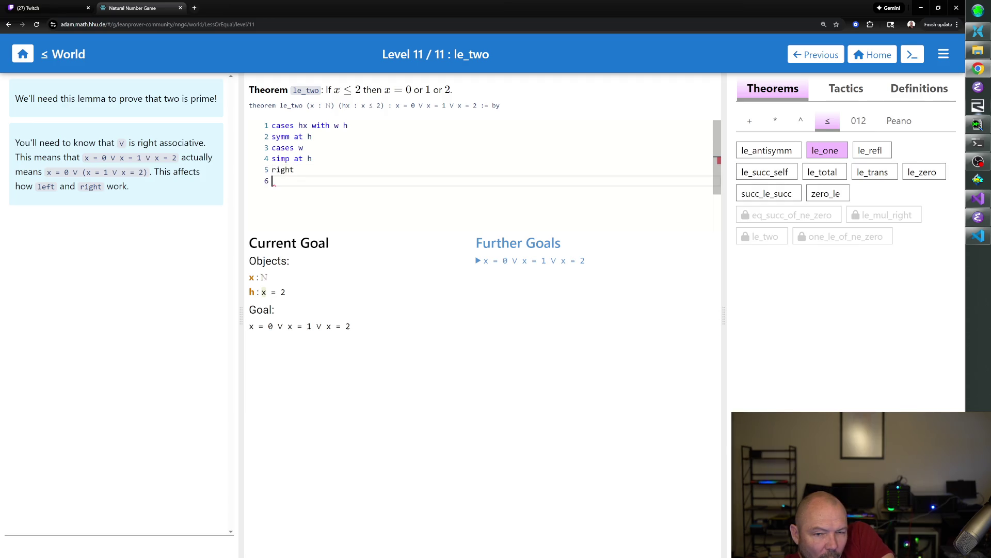
{"action": "type", "text": "right"}
{"action": "key", "text": "Return"}
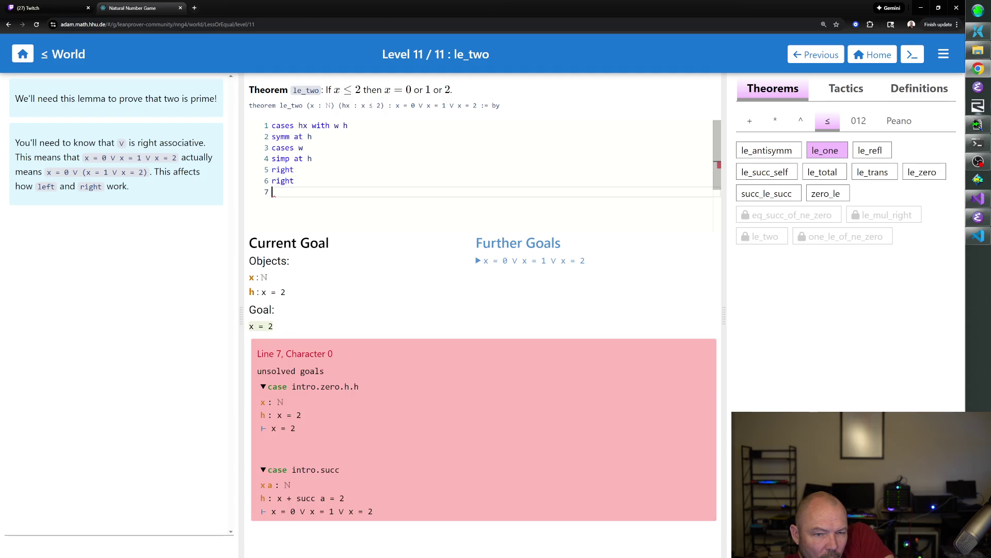
{"action": "type", "text": "exactr h"}
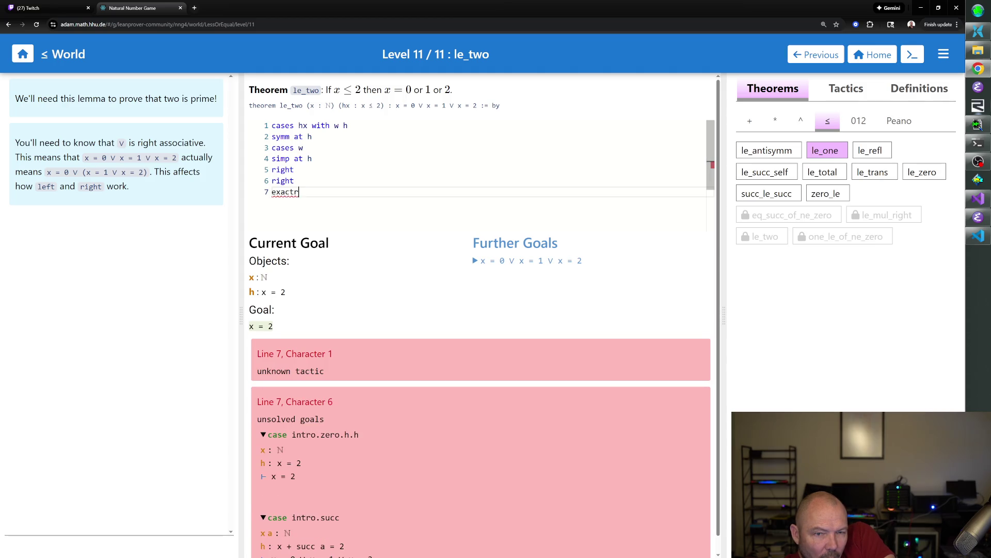
{"action": "key", "text": "Return"}
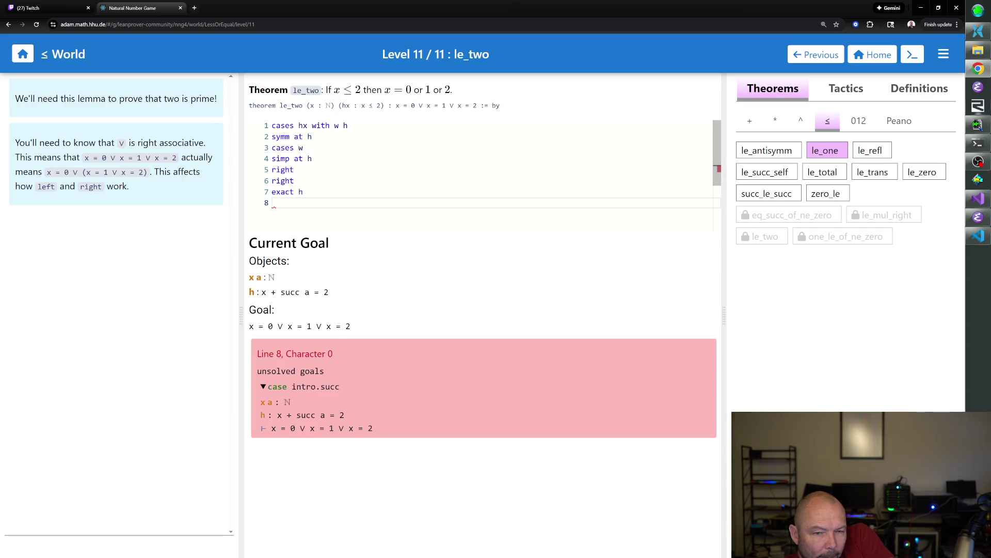
{"action": "type", "text": "rw [two_eq_succ"}
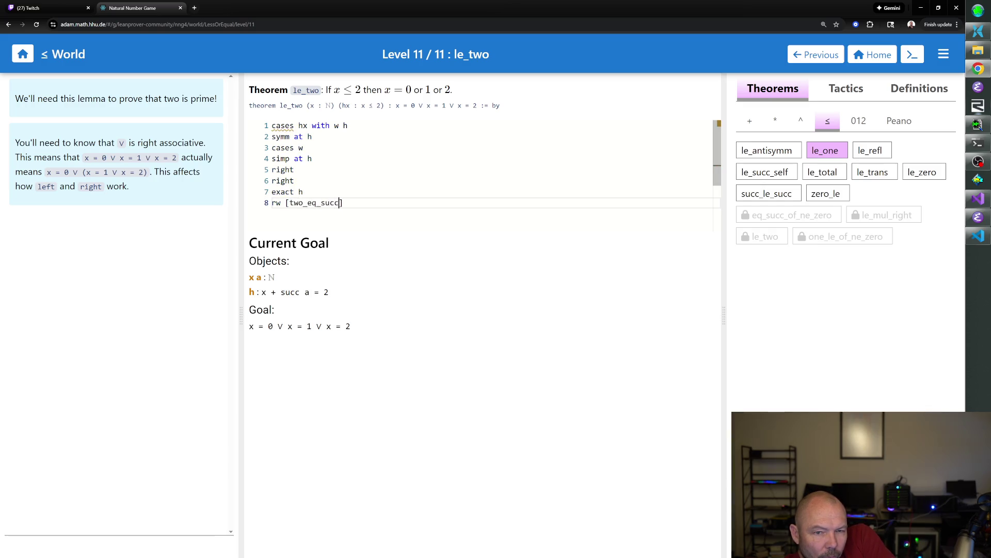
{"action": "type", "text": "_one] at h"}
- Commit rw [two_eq_succ_one] at h, then consult the addition theorems for succ_add
{"action": "key", "text": "Return"}
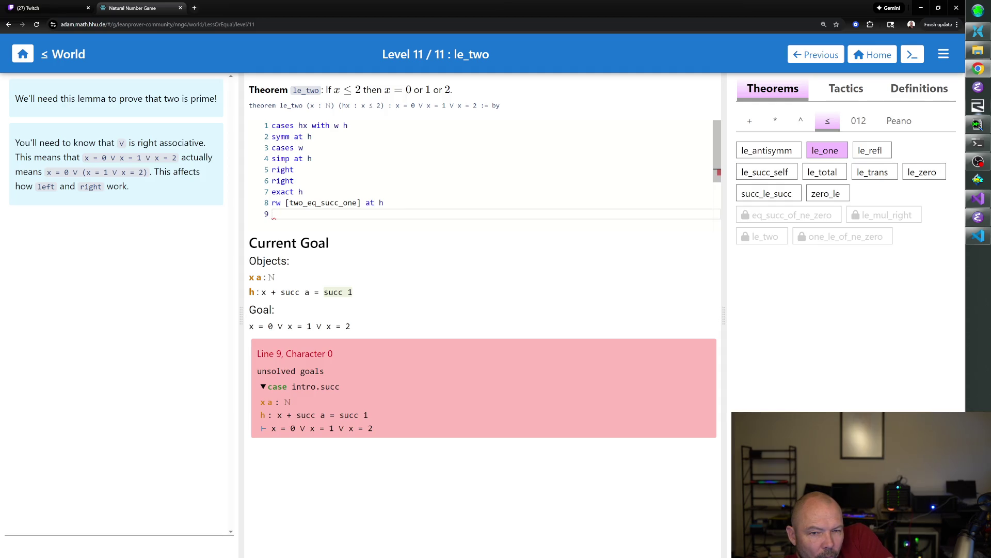
{"action": "type", "text": "rw [succ_add] at h"}
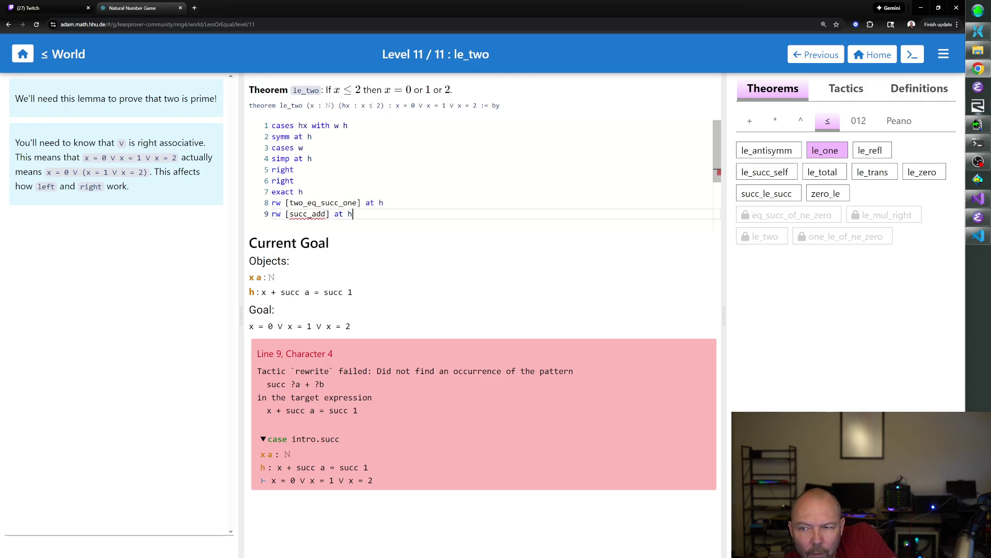
{"action": "left_click", "coordinate": [749, 121]}
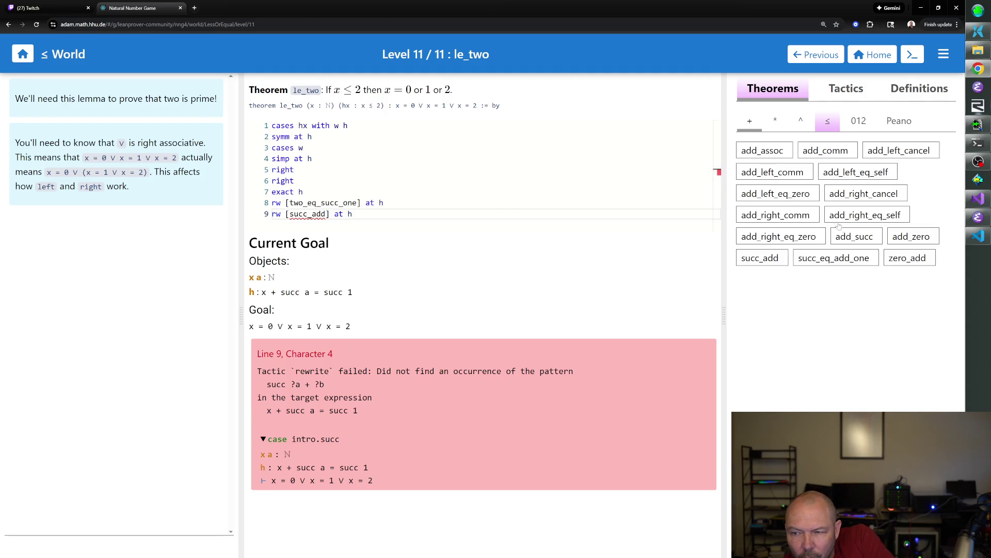
- Read succ_add and try a reversed succ_add rewrite on line 9
{"action": "left_click", "coordinate": [758, 260]}
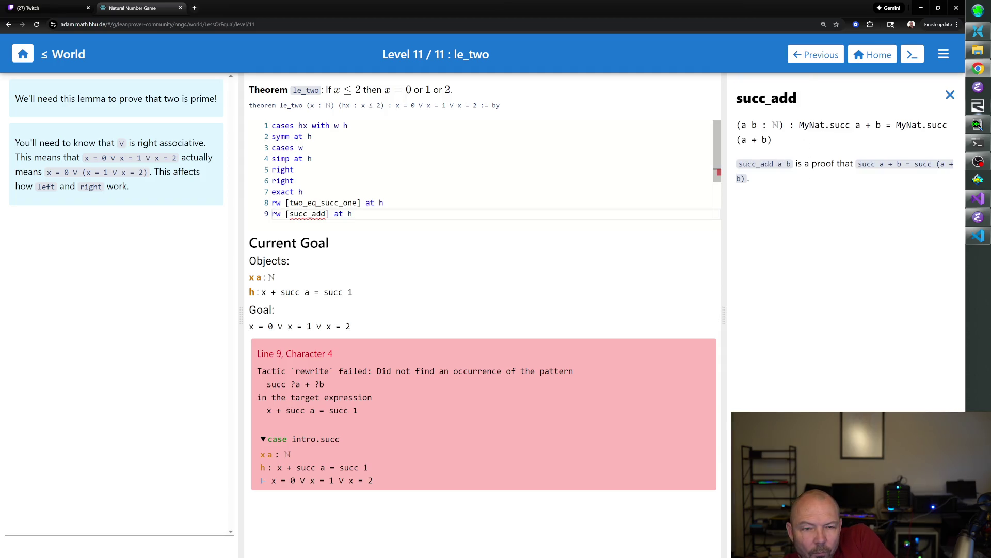
{"action": "left_click", "coordinate": [290, 214]}
{"action": "type", "text": "←"}
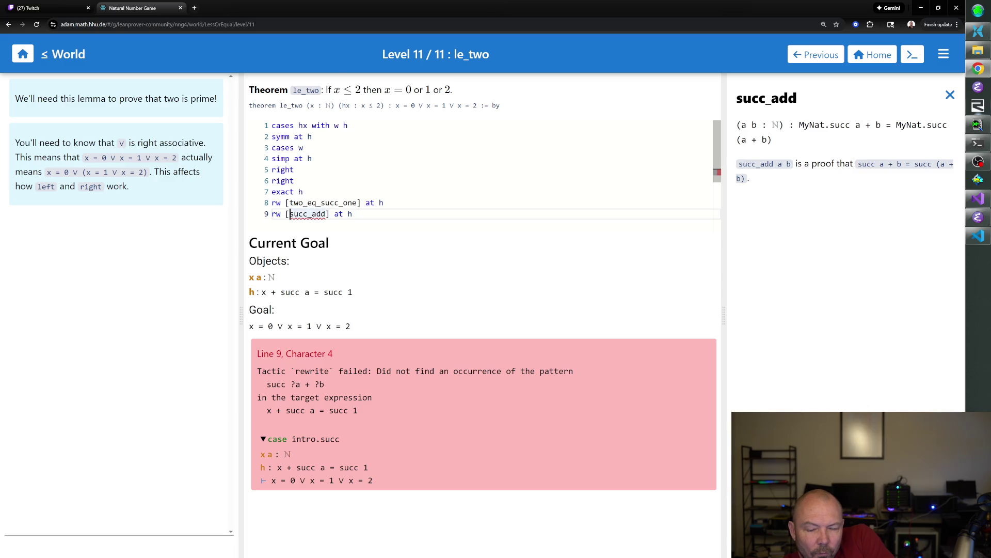
{"action": "type", "text": "l"}
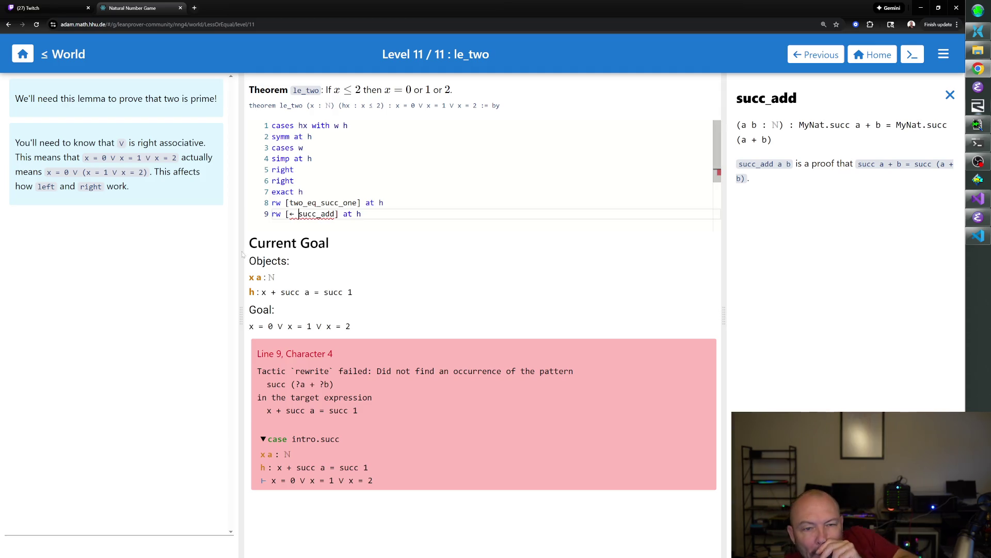
{"action": "left_click_drag", "start_coordinate": [361, 214], "coordinate": [273, 214]}
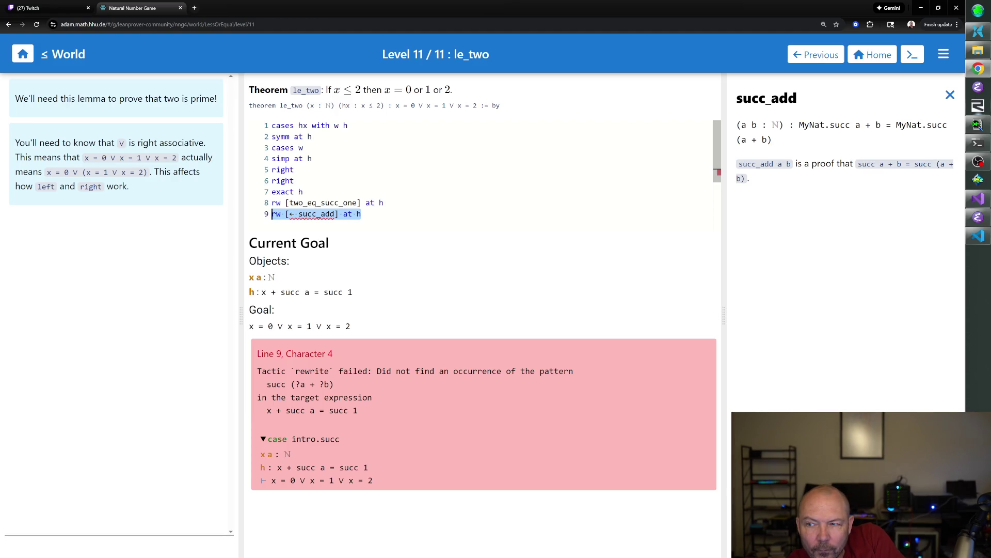
{"action": "left_click", "coordinate": [951, 95]}
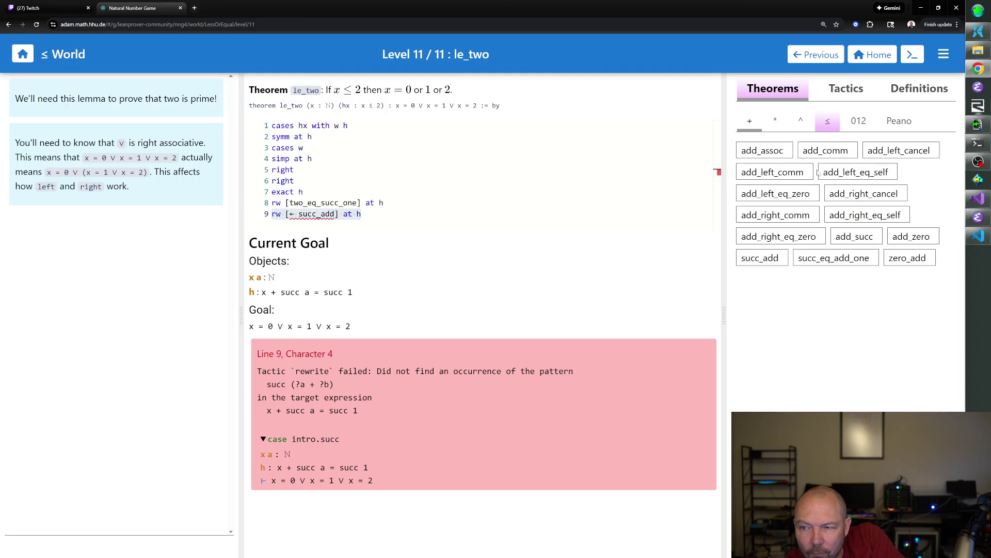
- Read add_succ and replace the lemma on line 9 with add_succ, committing the rewrite
{"action": "left_click", "coordinate": [845, 237]}
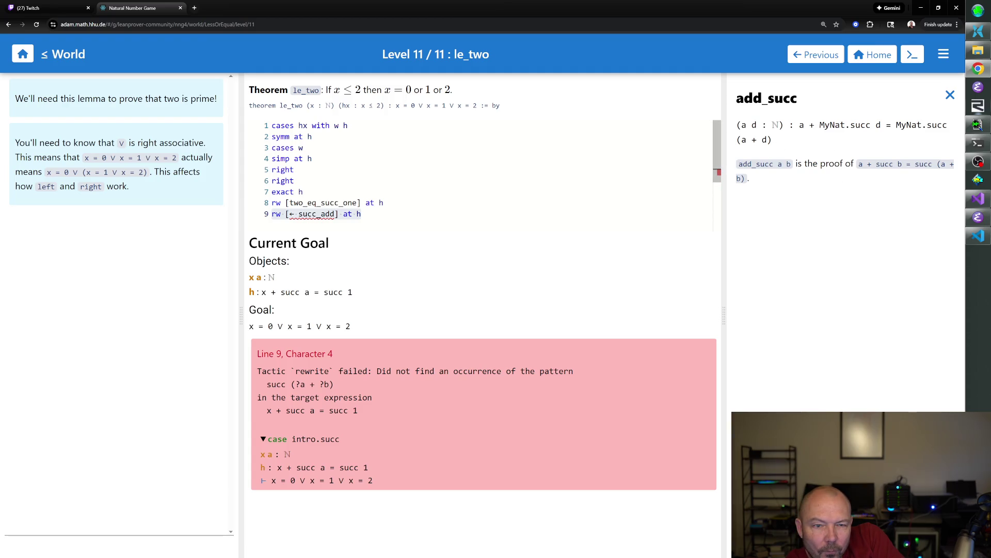
{"action": "left_click", "coordinate": [289, 214]}
{"action": "left_click_drag", "start_coordinate": [290, 214], "coordinate": [337, 214]}
{"action": "type", "text": "add_"}
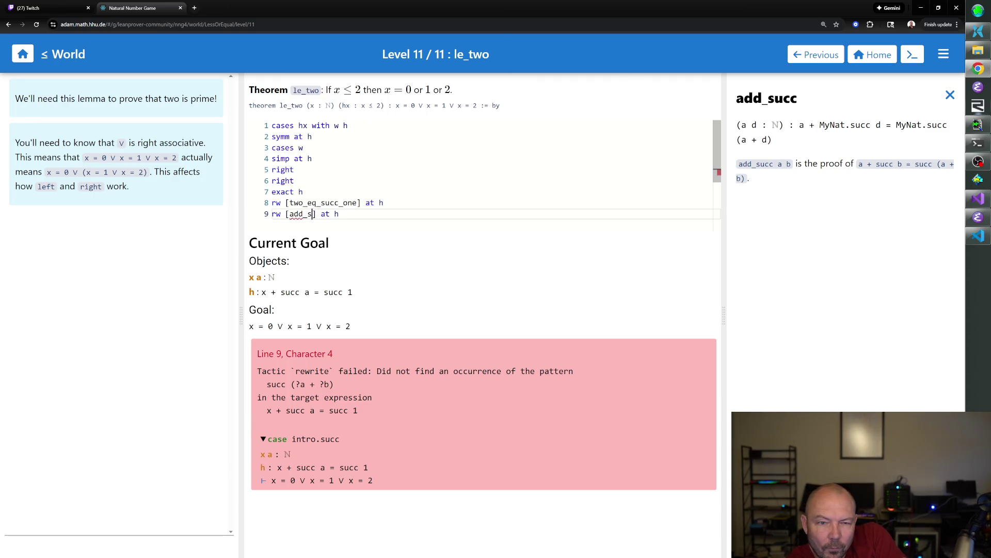
{"action": "type", "text": "succ"}
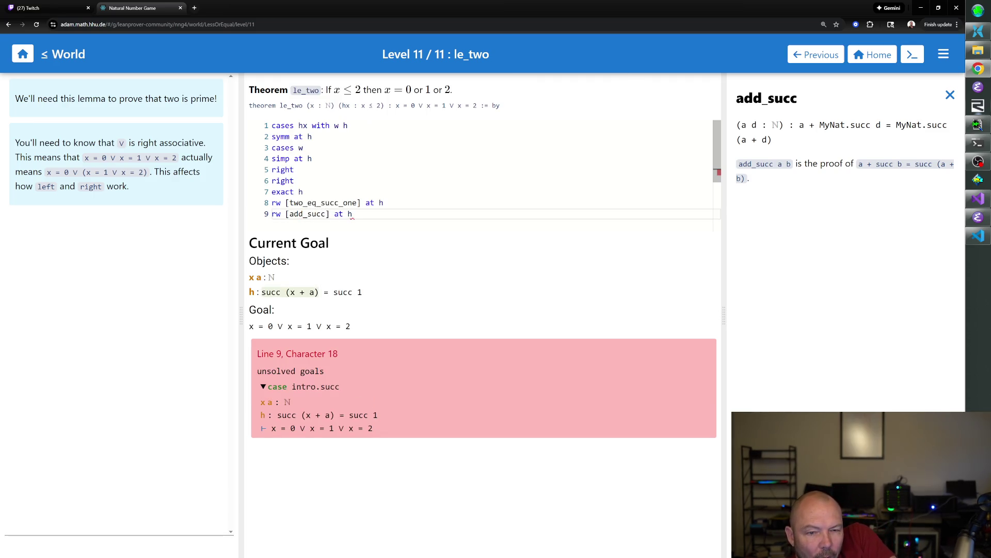
{"action": "key", "text": "End"}
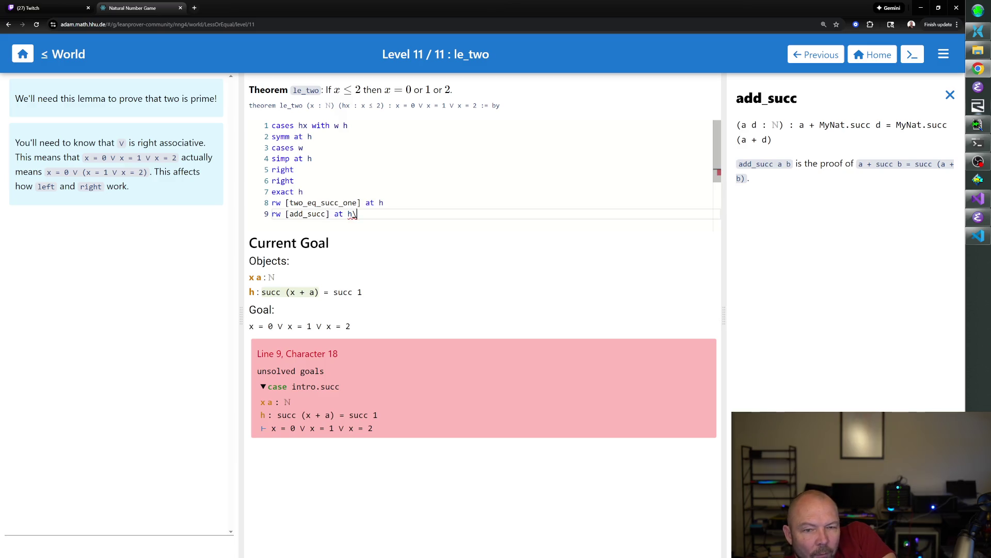
{"action": "key", "text": "Return"}
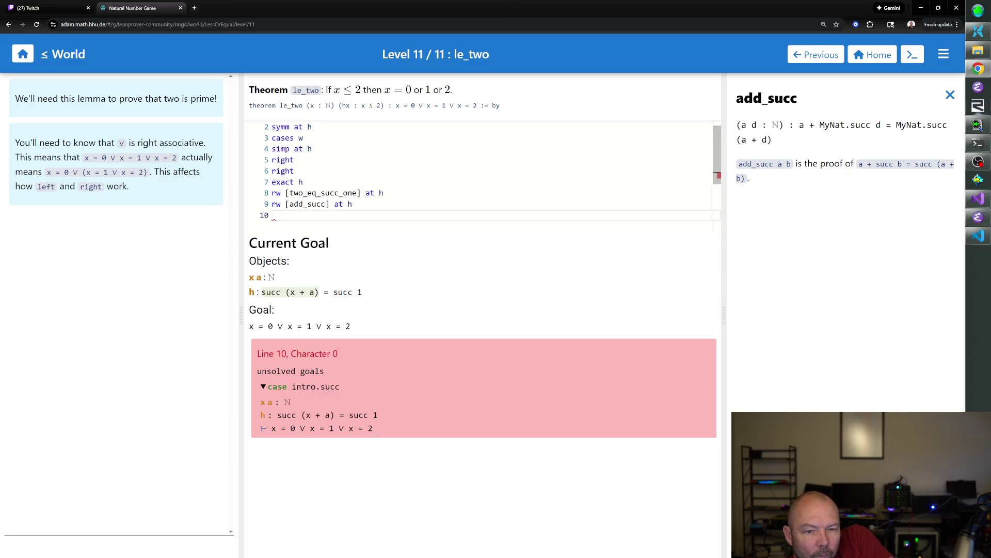
- Browse the Peano and 012 theorem lists, reading succ_ne_succ, then return to the addition theorems
{"action": "left_click", "coordinate": [951, 95]}
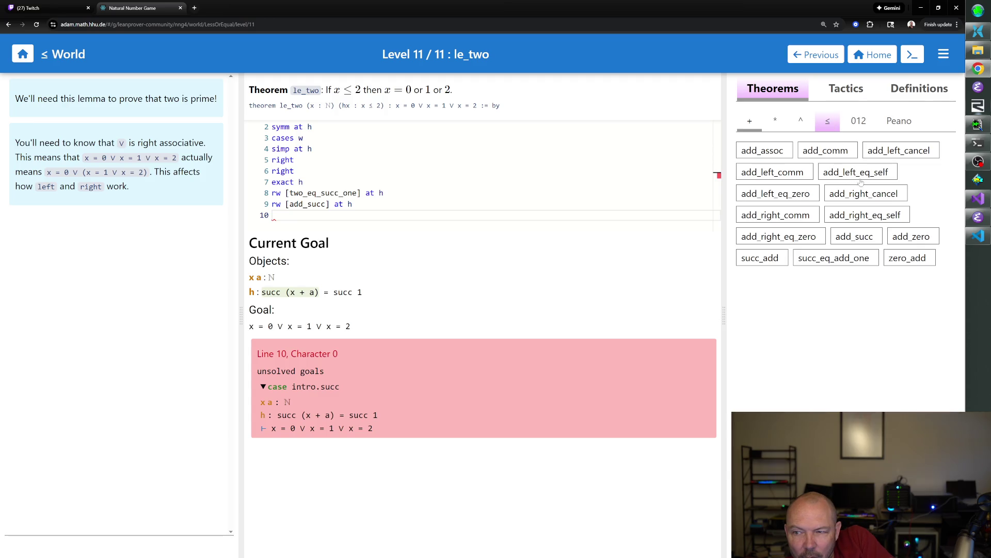
{"action": "left_click", "coordinate": [900, 123]}
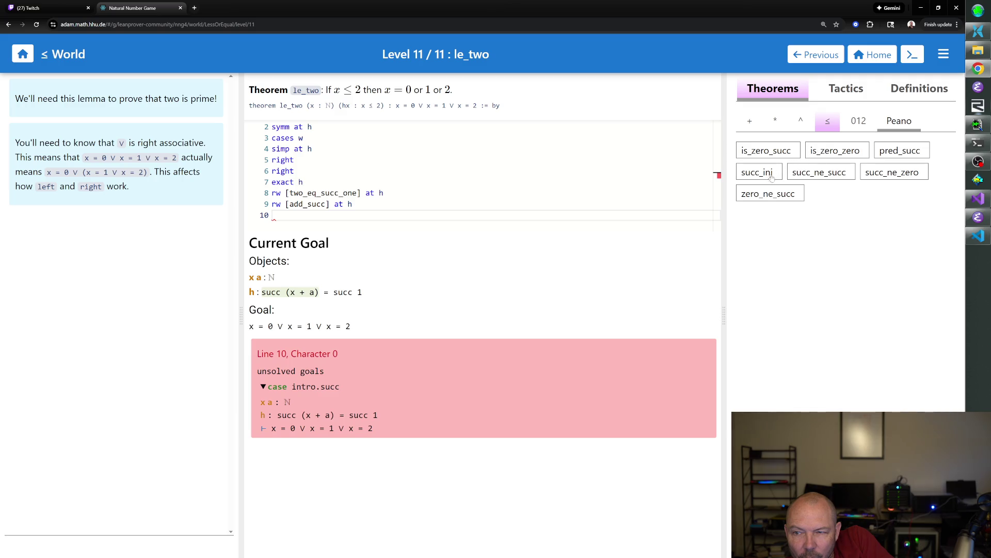
{"action": "left_click", "coordinate": [837, 173]}
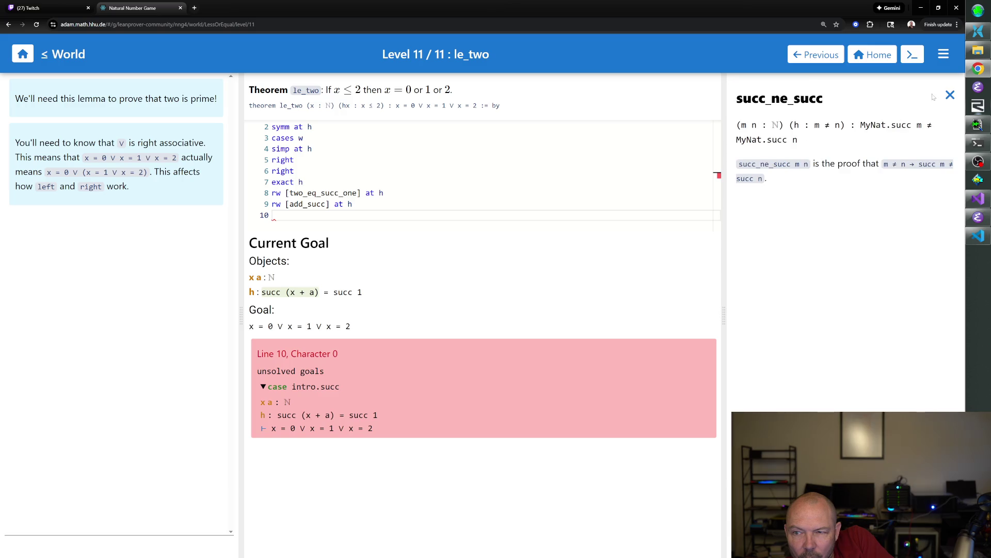
{"action": "left_click", "coordinate": [949, 96]}
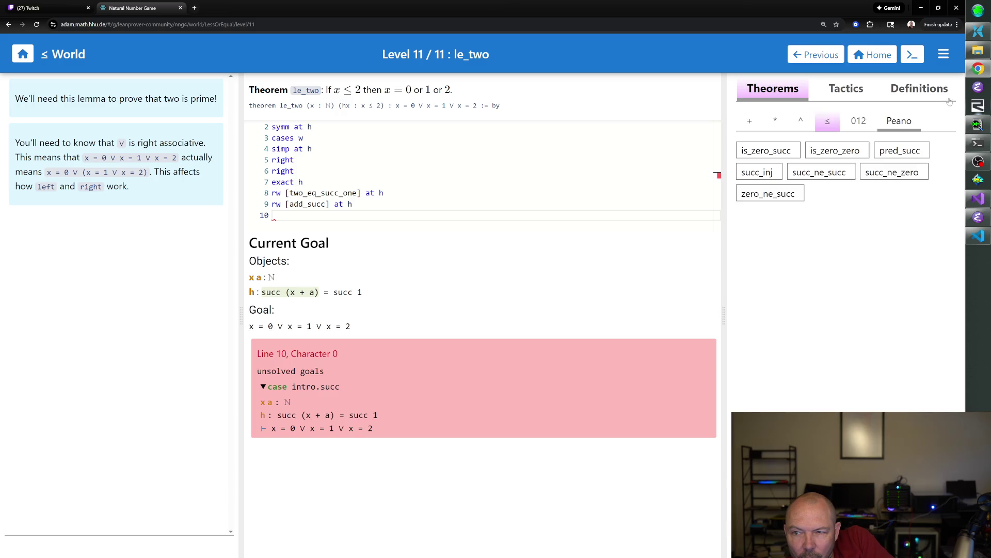
{"action": "left_click", "coordinate": [859, 122]}
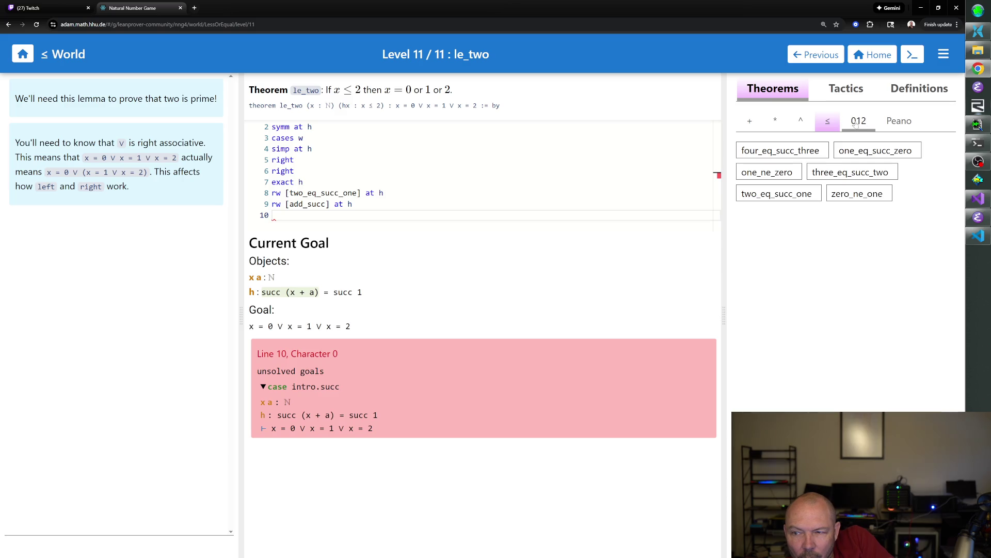
{"action": "left_click", "coordinate": [750, 122]}
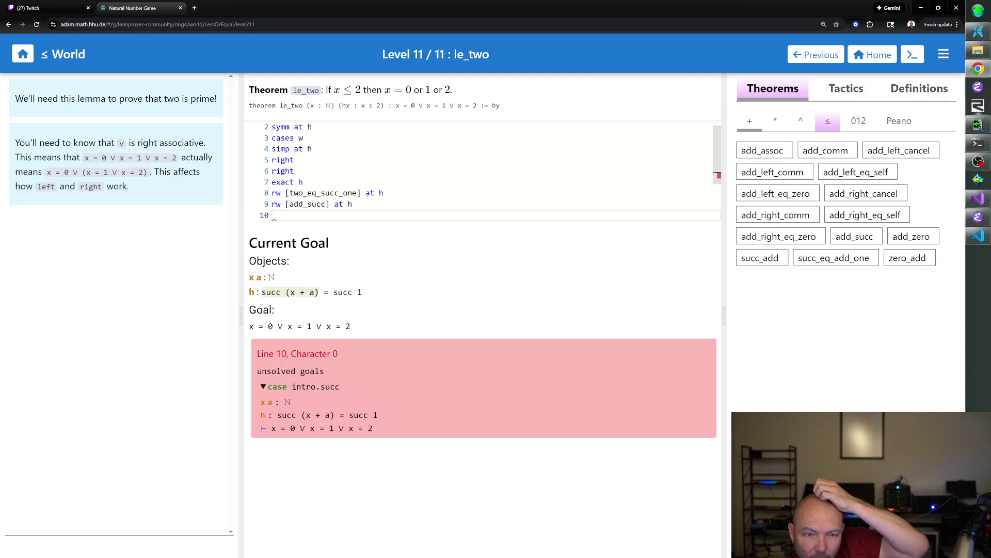
{"action": "type", "text": "simp at h"}
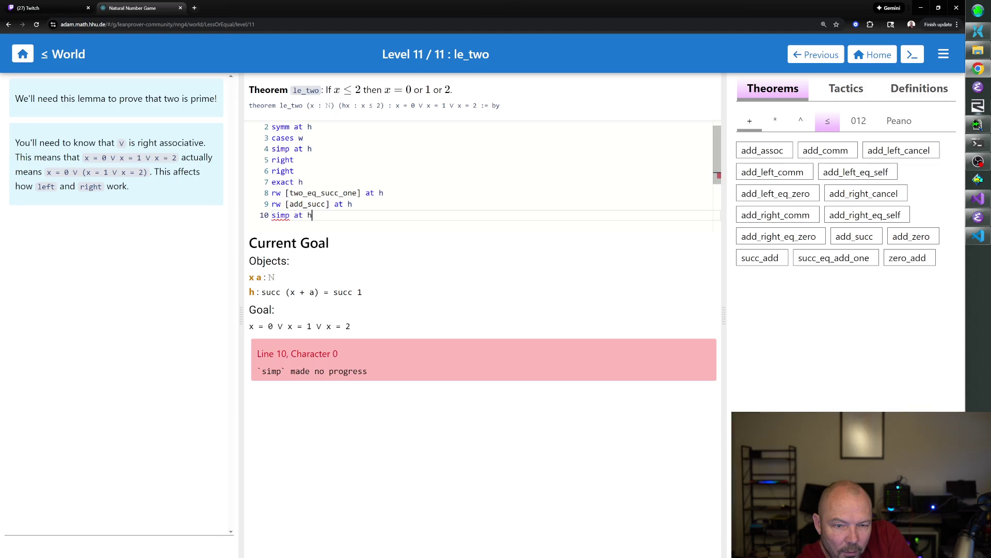
- Commit simp at h so h reads x + a = 1
{"action": "key", "text": "Return"}
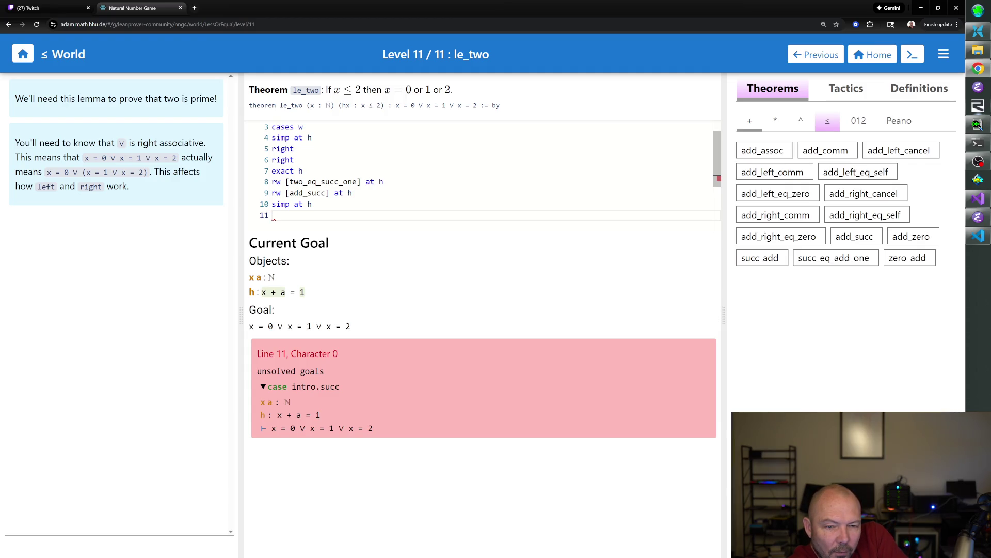
{"action": "type", "text": "ca"}
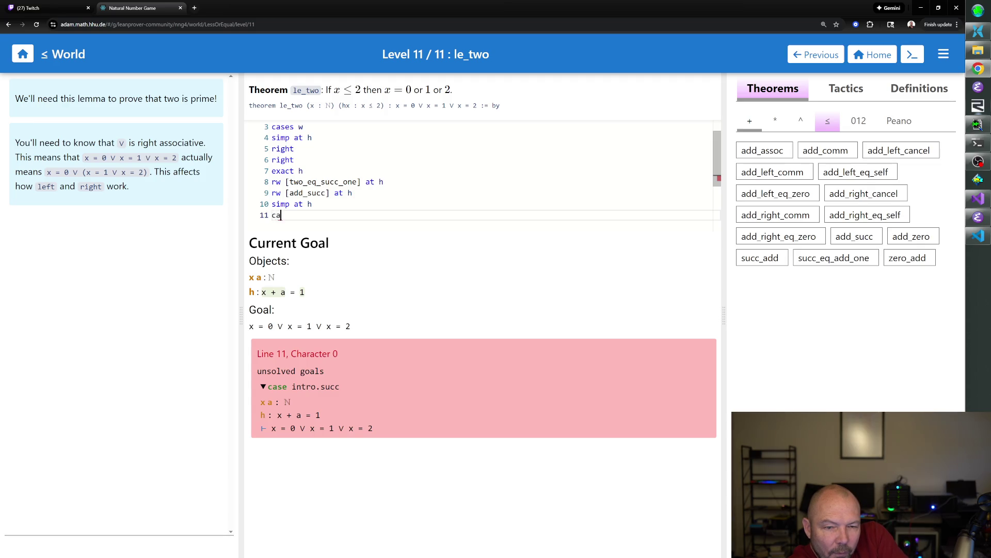
{"action": "type", "text": "ses a"}
- Add cases a and simp at h so h becomes x = 1
{"action": "key", "text": "Return"}
{"action": "type", "text": "simp"}
{"action": "key", "text": "Return"}
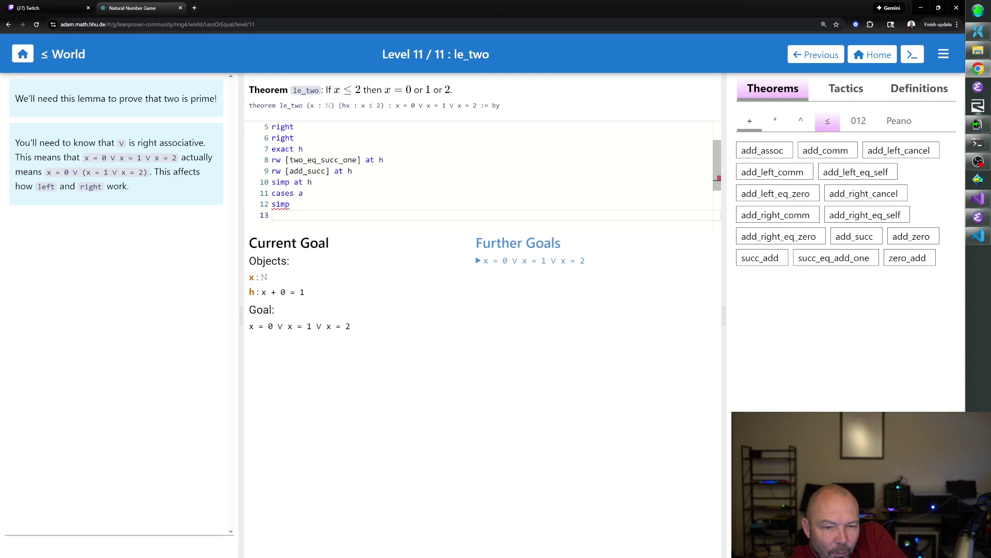
{"action": "key", "text": "BackSpace"}
{"action": "type", "text": "at h"}
{"action": "key", "text": "Return"}
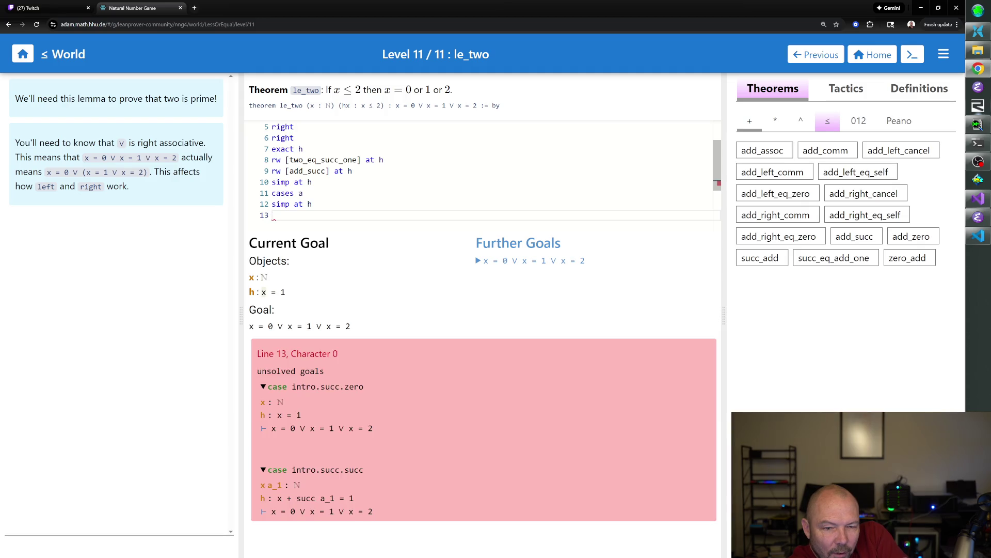
{"action": "type", "text": "left"}
- Correct left to right, then add left and exact h to close the x = 1 branch
{"action": "key", "text": "Return"}
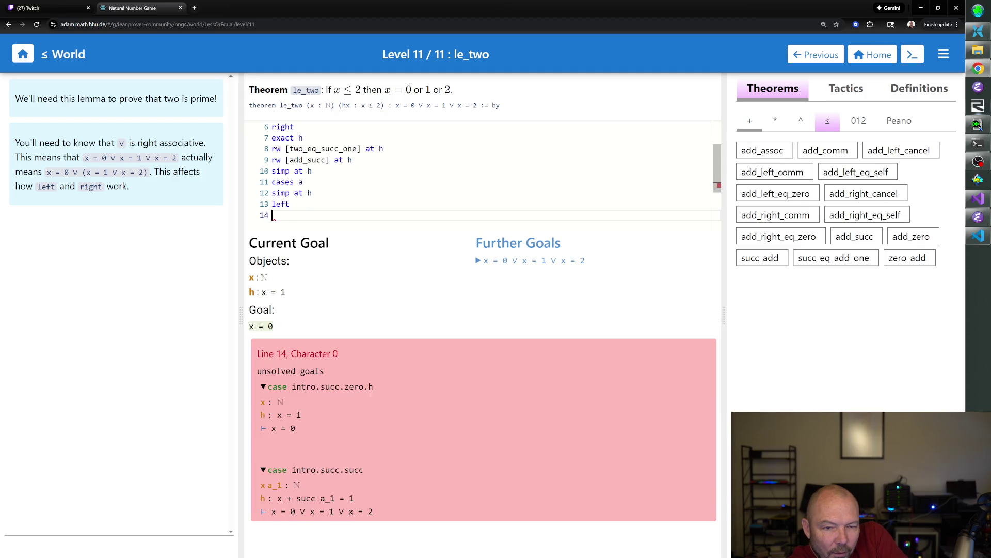
{"action": "key", "text": "BackSpace"}
{"action": "key", "text": "BackSpace"}
{"action": "key", "text": "BackSpace"}
{"action": "key", "text": "BackSpace"}
{"action": "type", "text": "ght"}
{"action": "key", "text": "Return"}
{"action": "type", "text": "left"}
{"action": "key", "text": "Return"}
{"action": "type", "text": "exact h"}
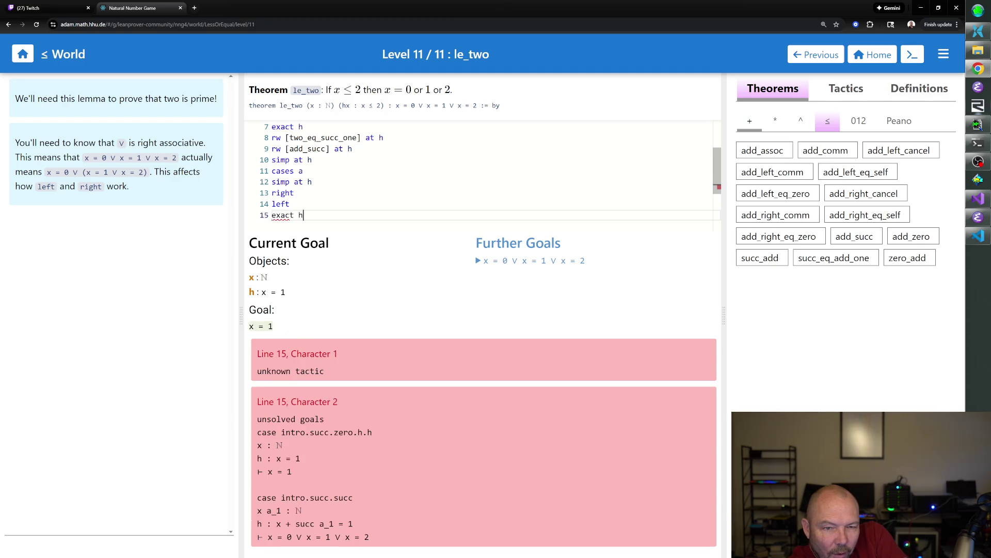
{"action": "key", "text": "Return"}
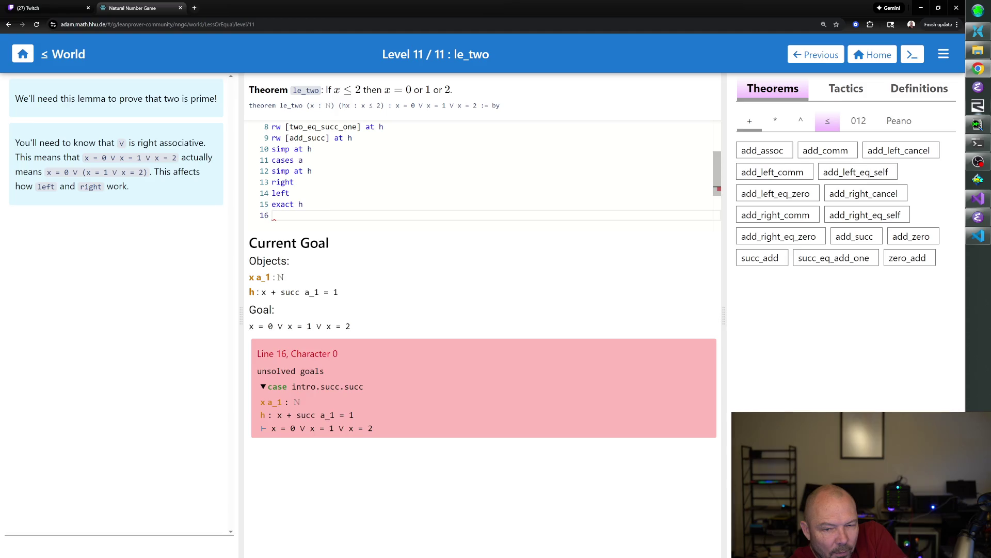
{"action": "type", "text": "rw ["}
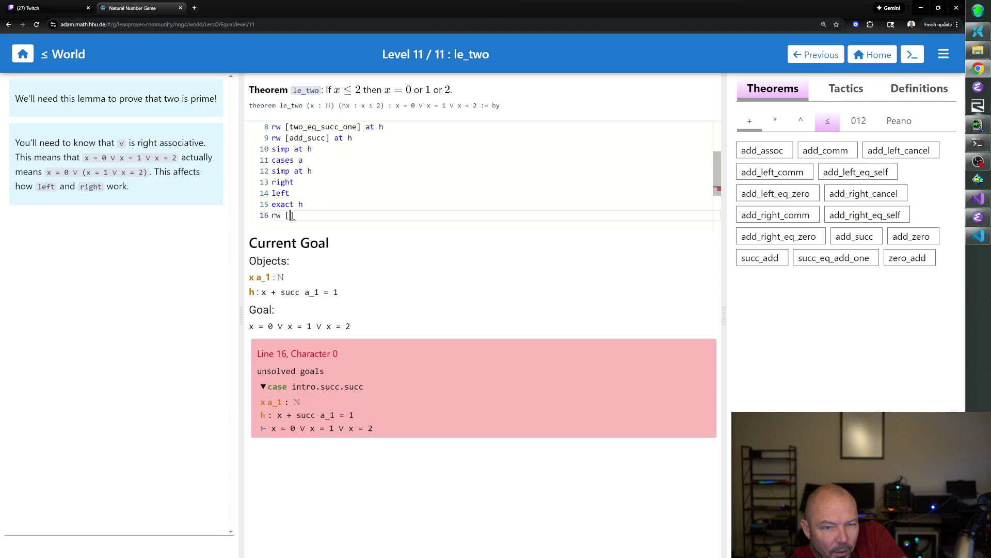
{"action": "type", "text": "succ_eq_"}
{"action": "type", "text": "add_one]"}
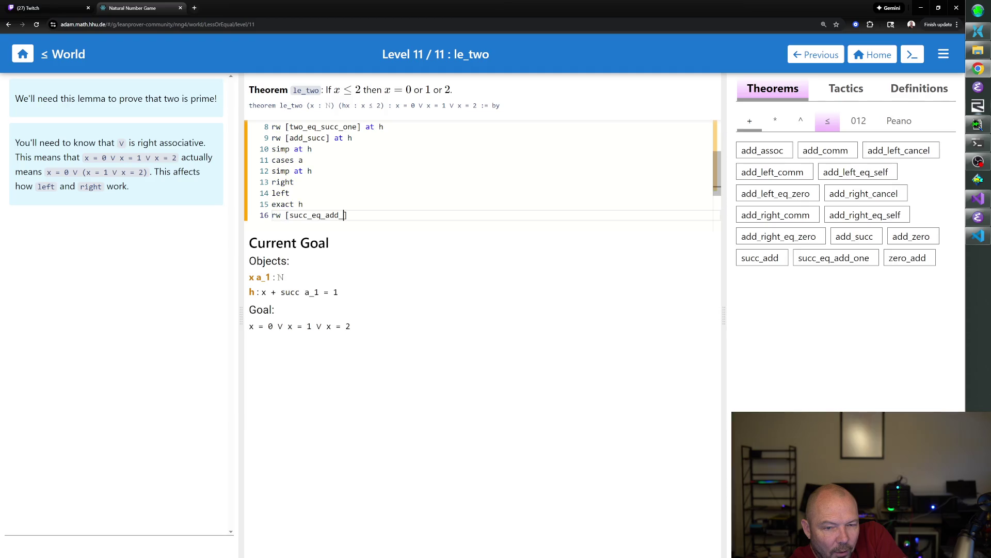
{"action": "type", "text": " at h"}
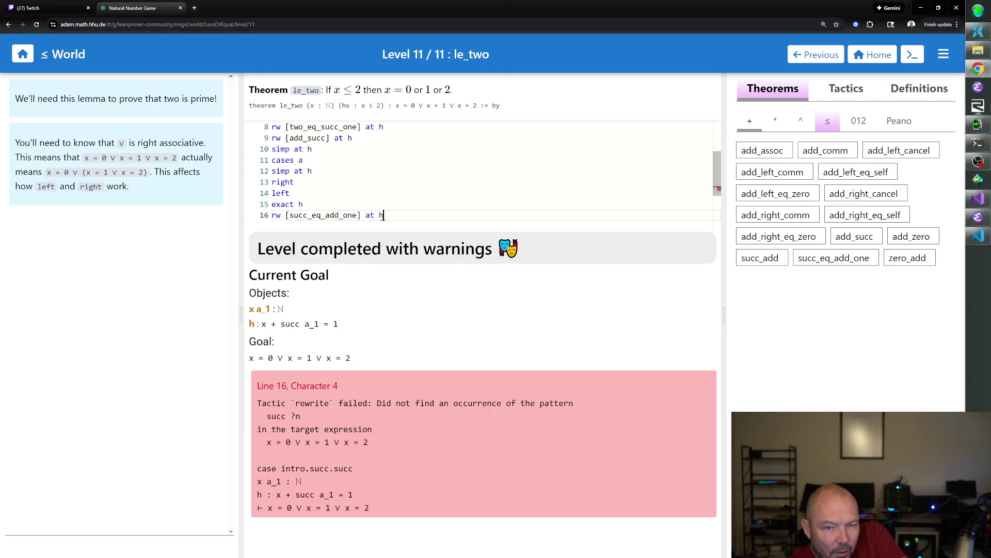
- Add rw [succ_eq_add_one] at h and rw [← add_assoc] at h, deleting an unhelpful simp line
{"action": "key", "text": "Return"}
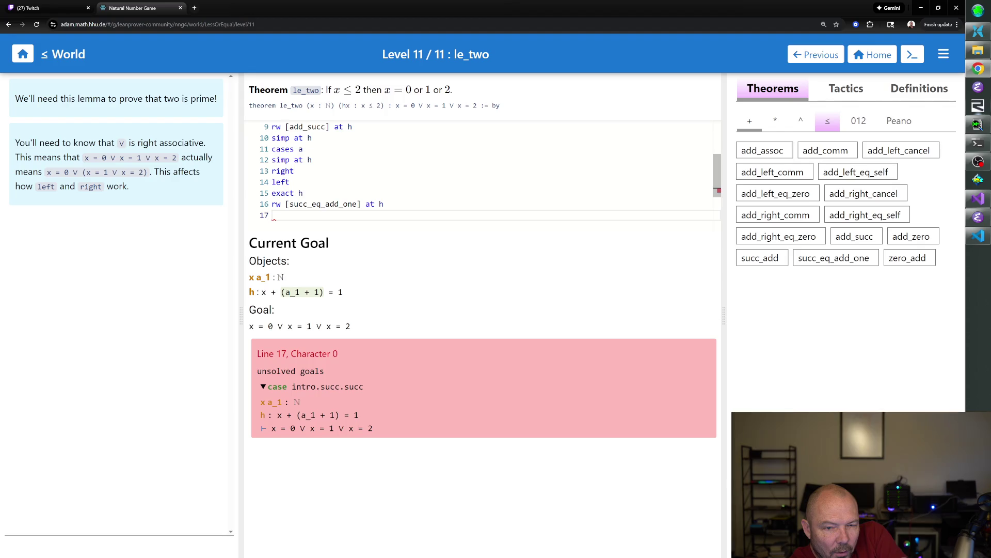
{"action": "type", "text": "rw[add_assoc] at h"}
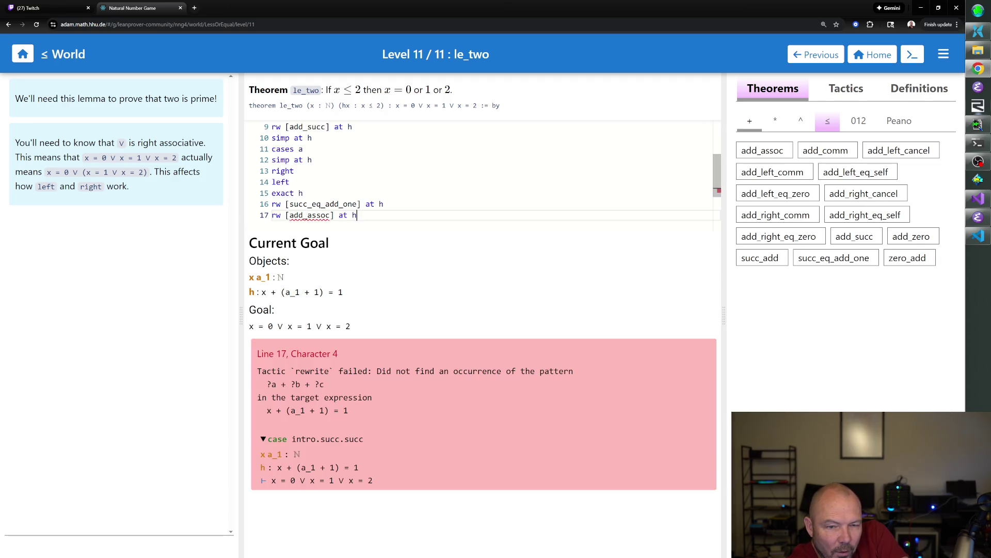
{"action": "type", "text": "←"}
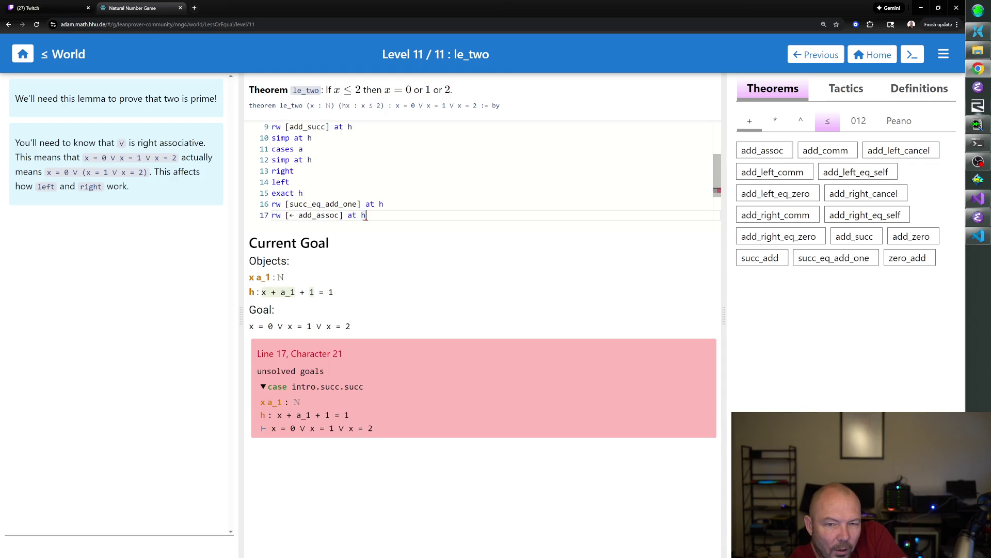
{"action": "key", "text": "Return"}
{"action": "type", "text": "simp at h"}
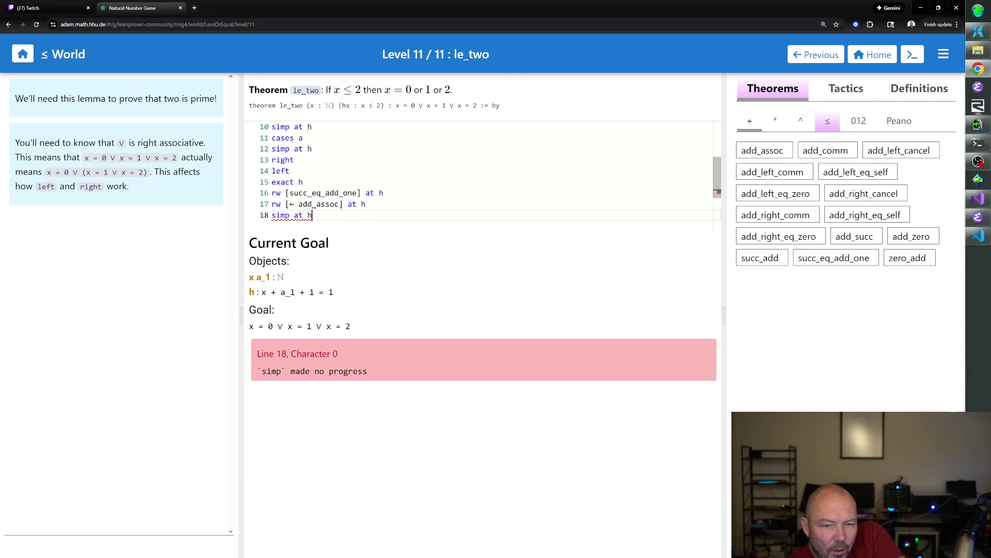
{"action": "left_click_drag", "start_coordinate": [313, 216], "coordinate": [276, 216]}
{"action": "key", "text": "BackSpace"}
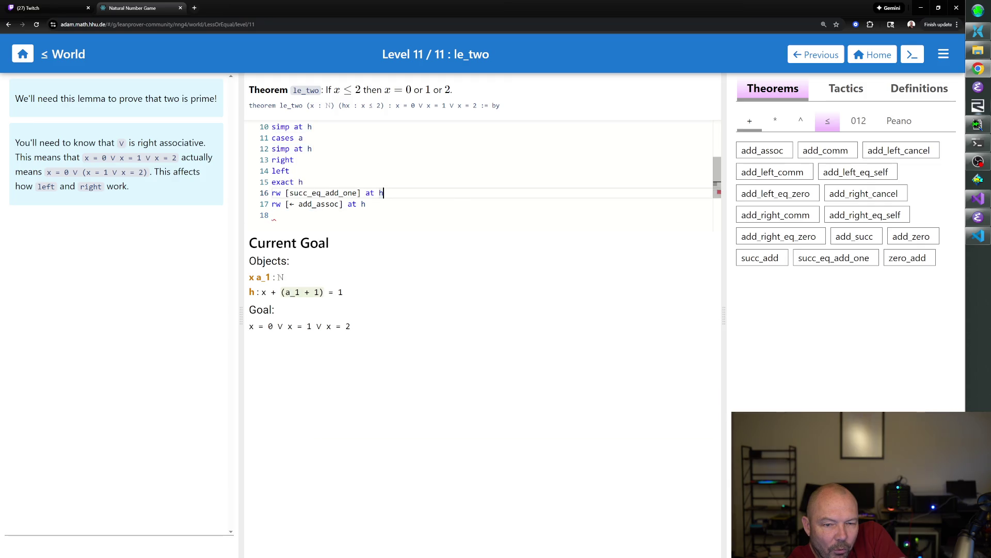
{"action": "type", "text": "rw ["}
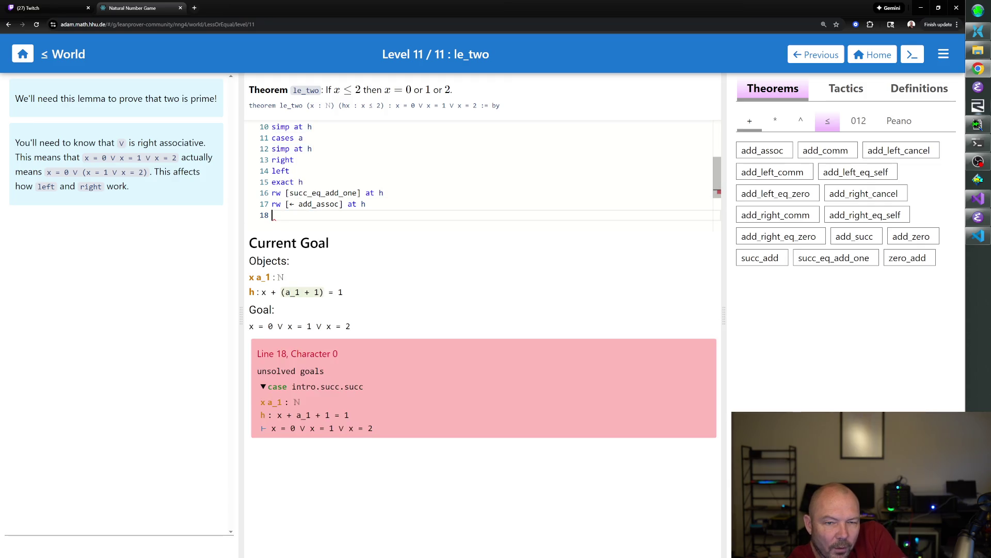
{"action": "type", "text": "add"}
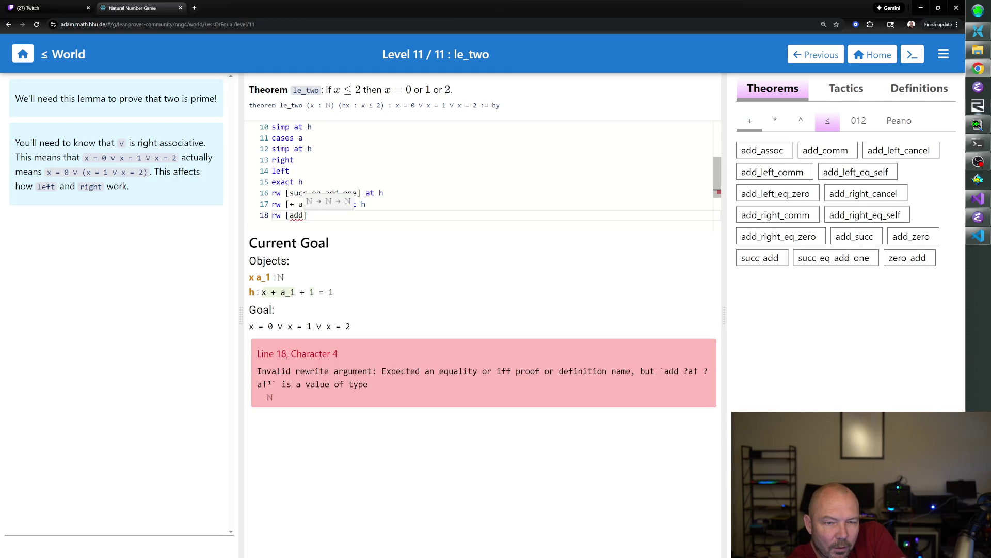
{"action": "type", "text": "_"}
{"action": "type", "text": "a"}
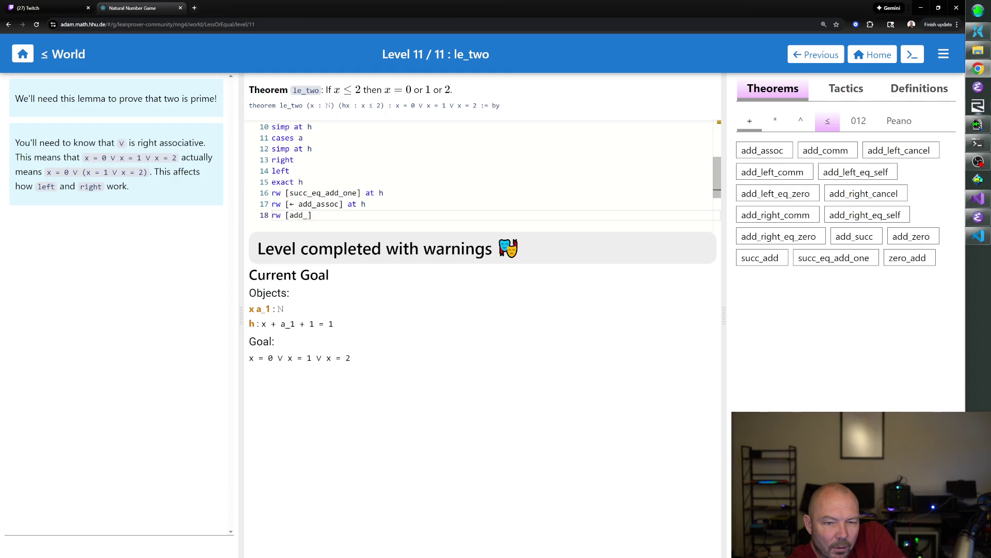
{"action": "type", "text": "ssoc] at h"}
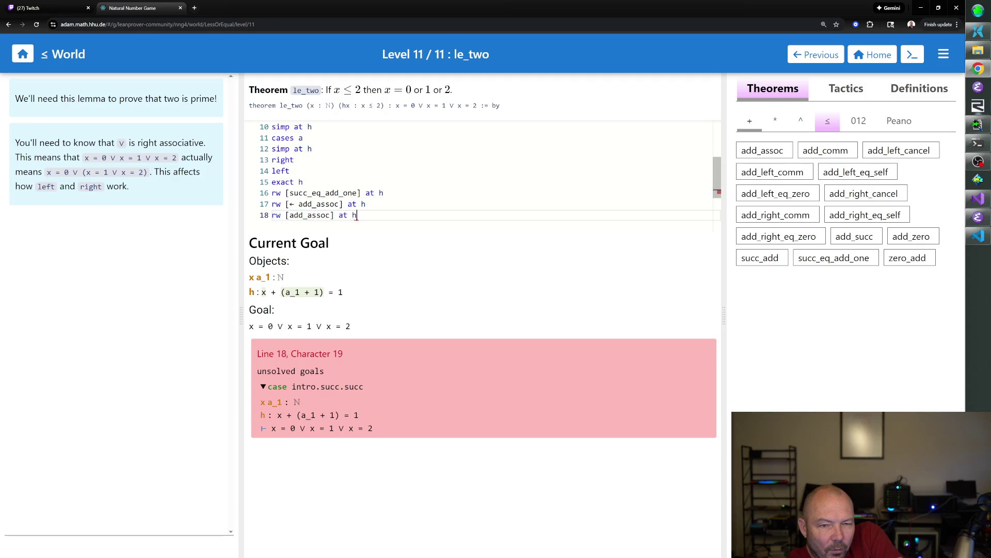
- Delete the failed add_assoc and ← zero_add rewrites, then consult add_right_cancel
{"action": "key", "text": "shift+Home"}
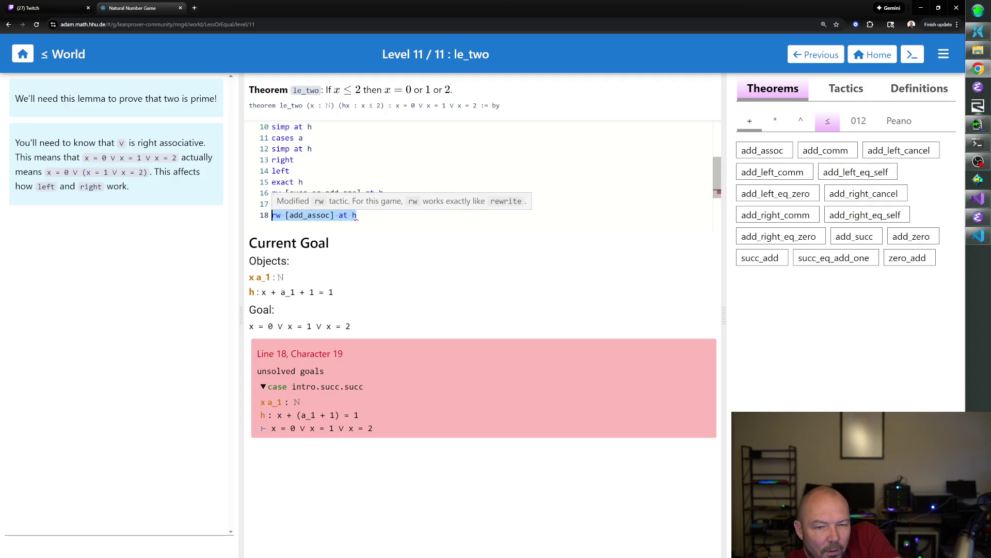
{"action": "key", "text": "BackSpace"}
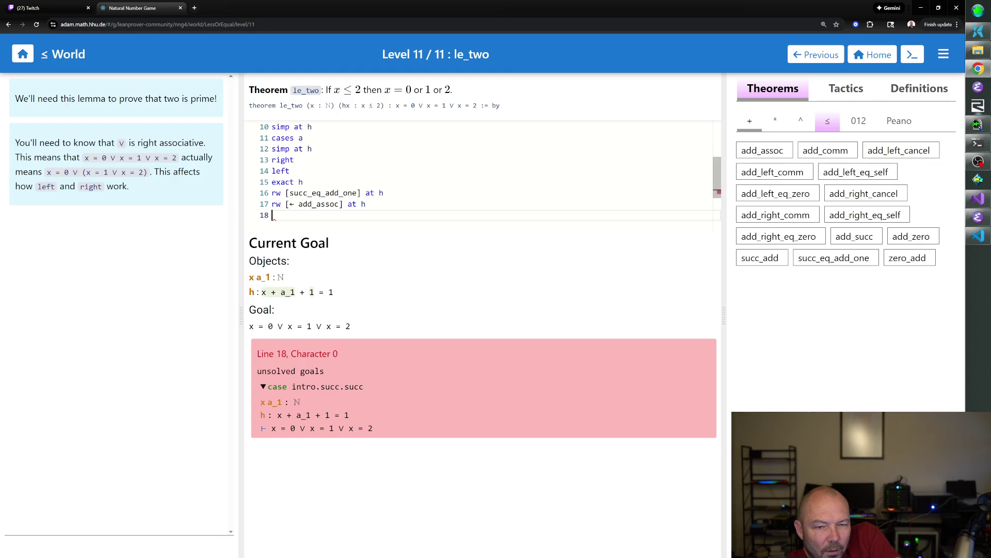
{"action": "type", "text": "rw "}
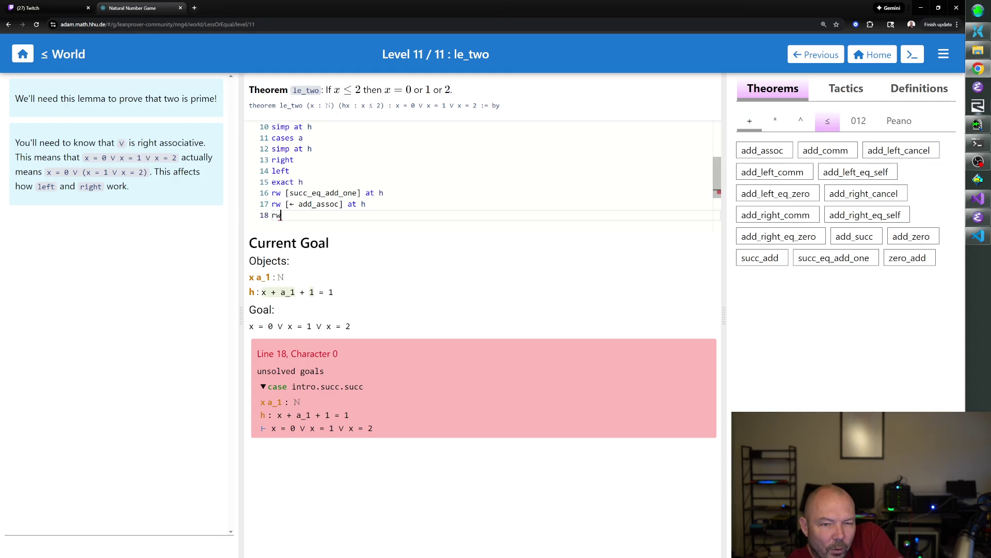
{"action": "type", "text": "["}
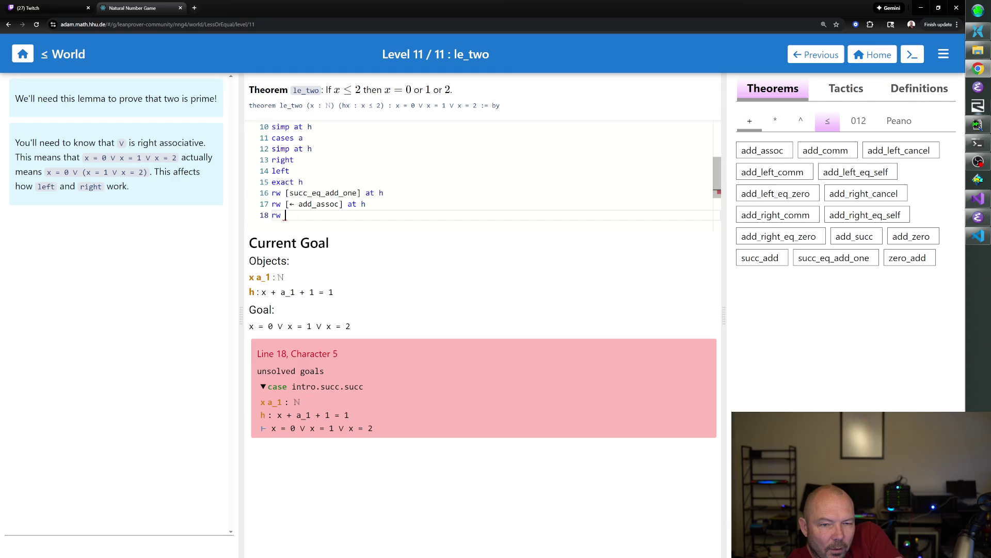
{"action": "type", "text": "[\\l"}
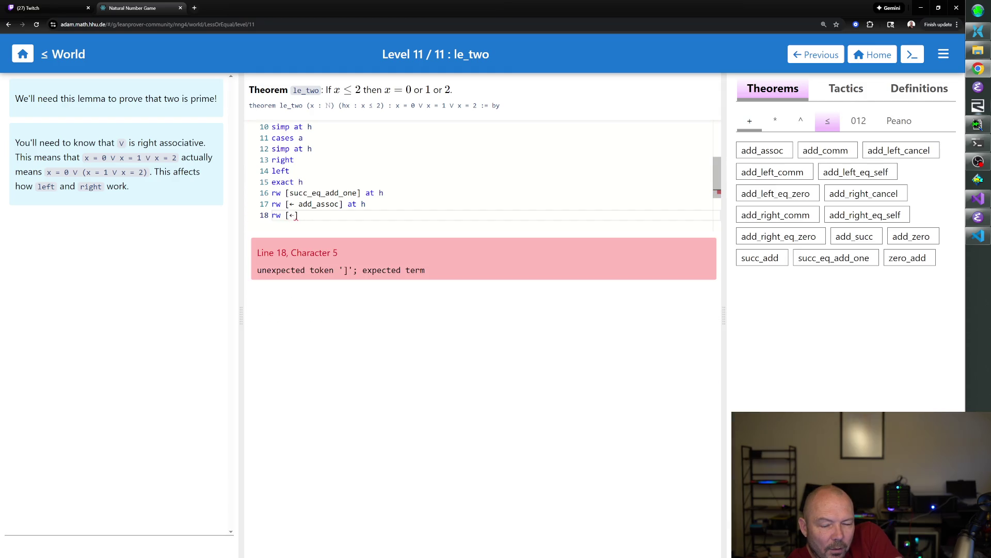
{"action": "type", "text": " zero_add"}
{"action": "type", "text": " at"}
{"action": "key", "text": "BackSpace"}
{"action": "key", "text": "BackSpace"}
{"action": "key", "text": "BackSpace"}
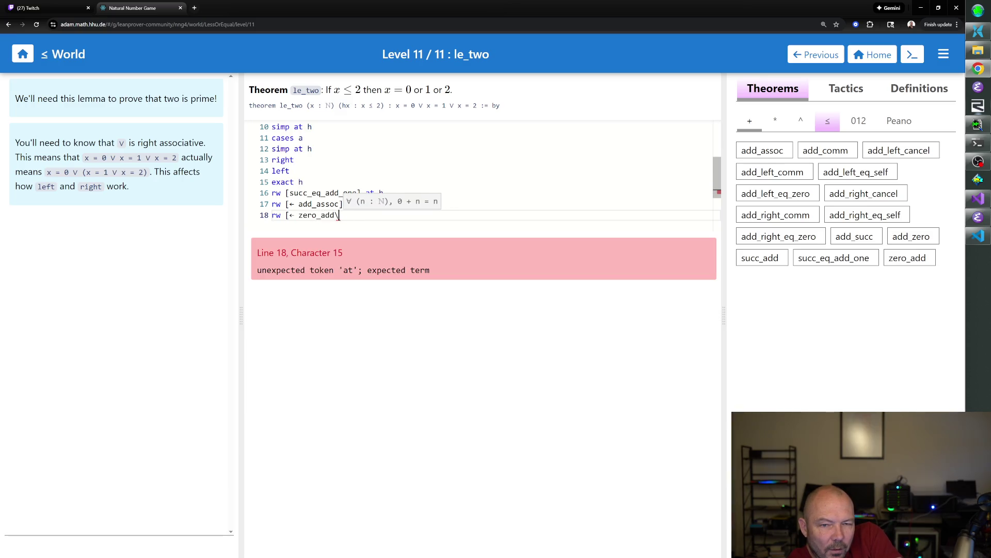
{"action": "type", "text": "]"}
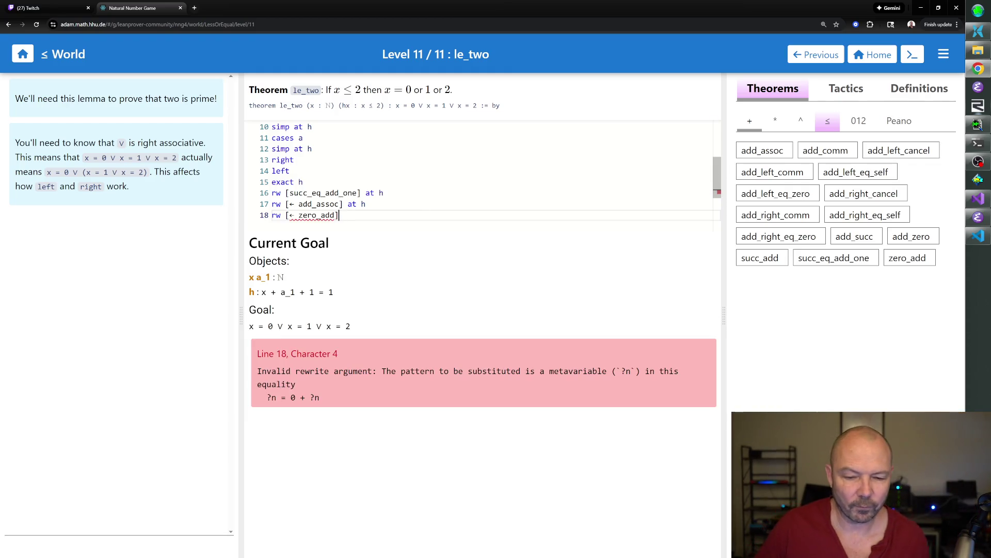
{"action": "type", "text": " at h"}
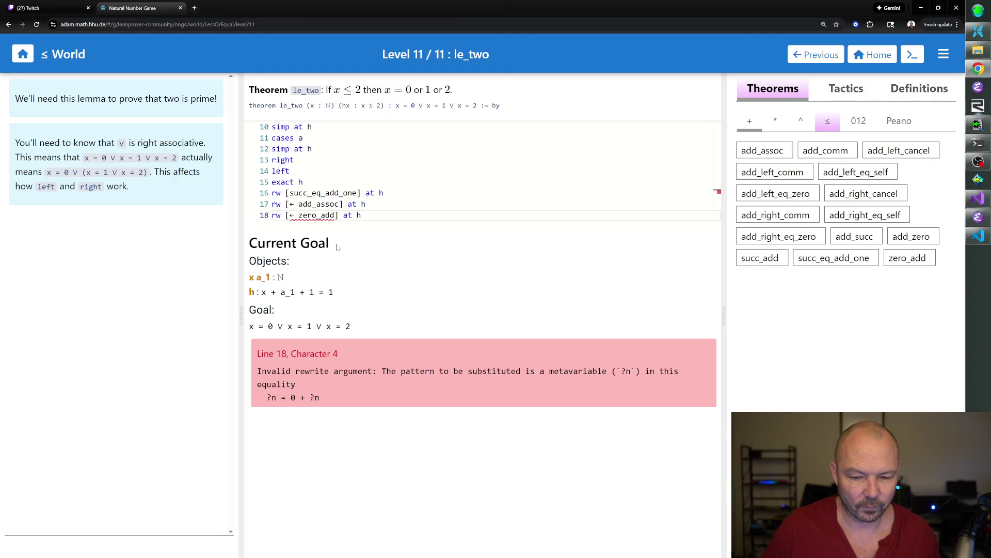
{"action": "left_click_drag", "start_coordinate": [361, 214], "coordinate": [272, 215]}
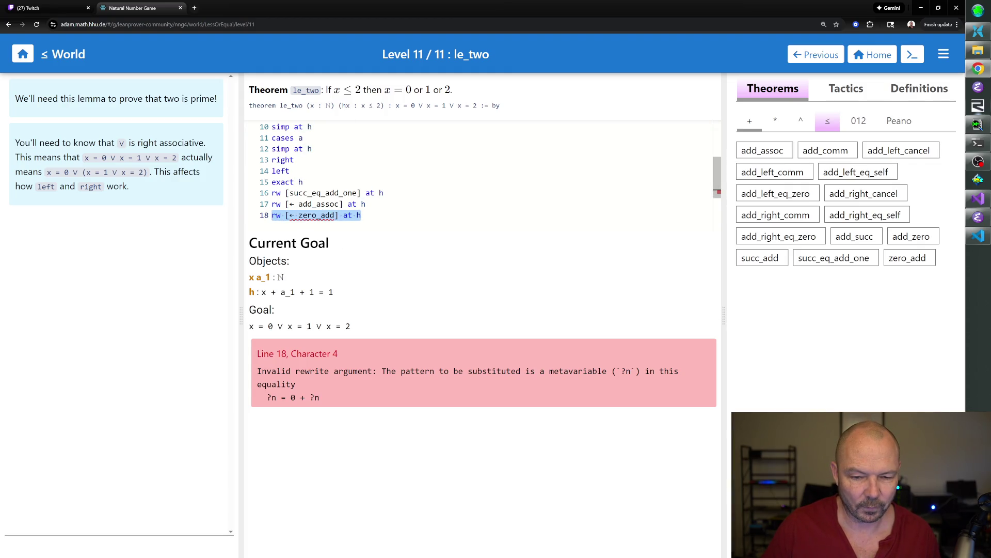
{"action": "key", "text": "BackSpace"}
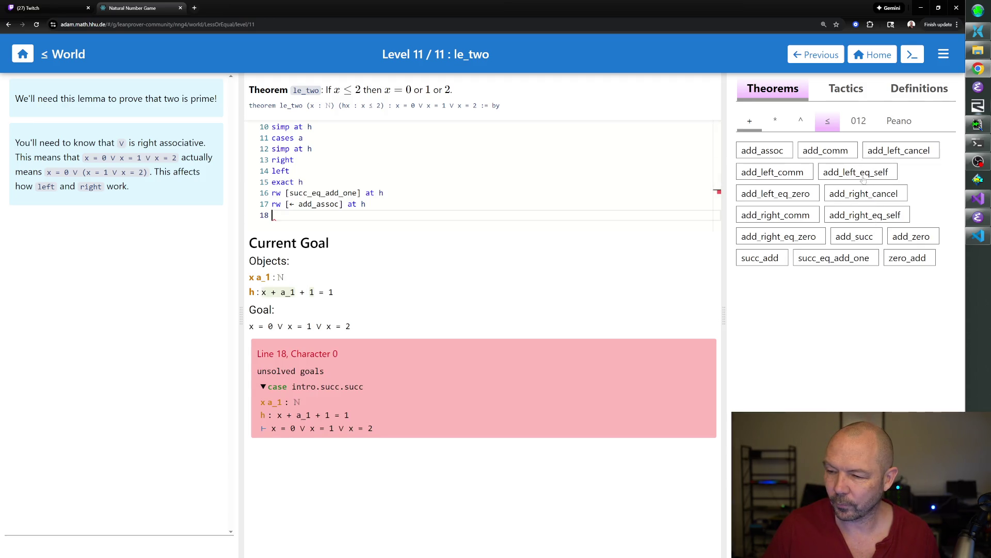
{"action": "left_click", "coordinate": [874, 195]}
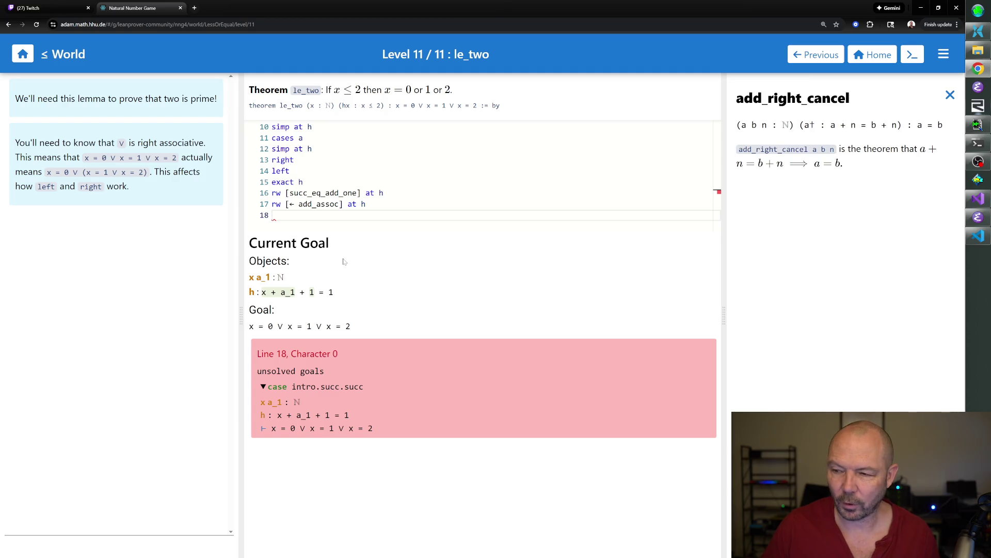
{"action": "type", "text": "ap"}
{"action": "type", "text": "ight_"}
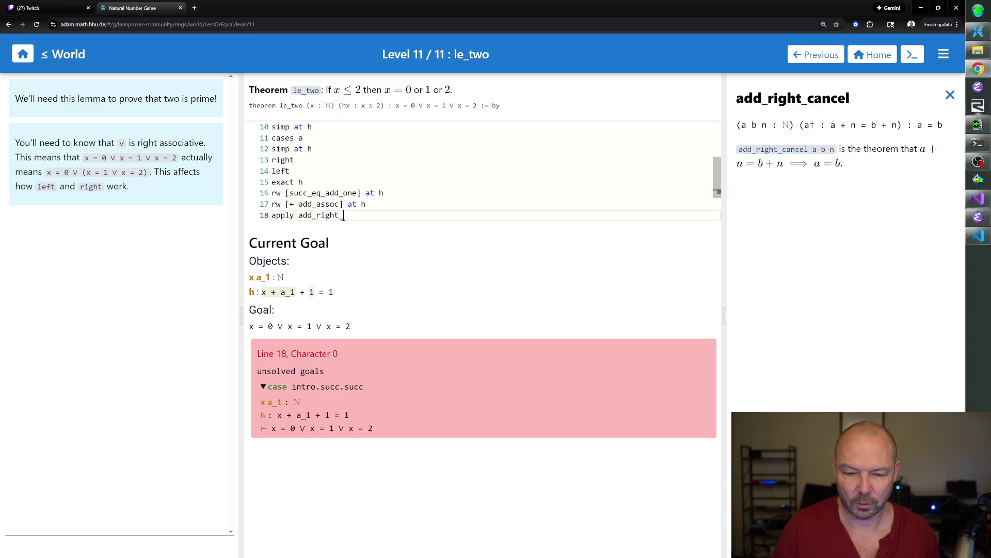
- Draft apply add_right_cancel at h, erasing and restarting the line
{"action": "key", "text": "BackSpace"}
{"action": "key", "text": "BackSpace"}
{"action": "type", "text": "ancel at h"}
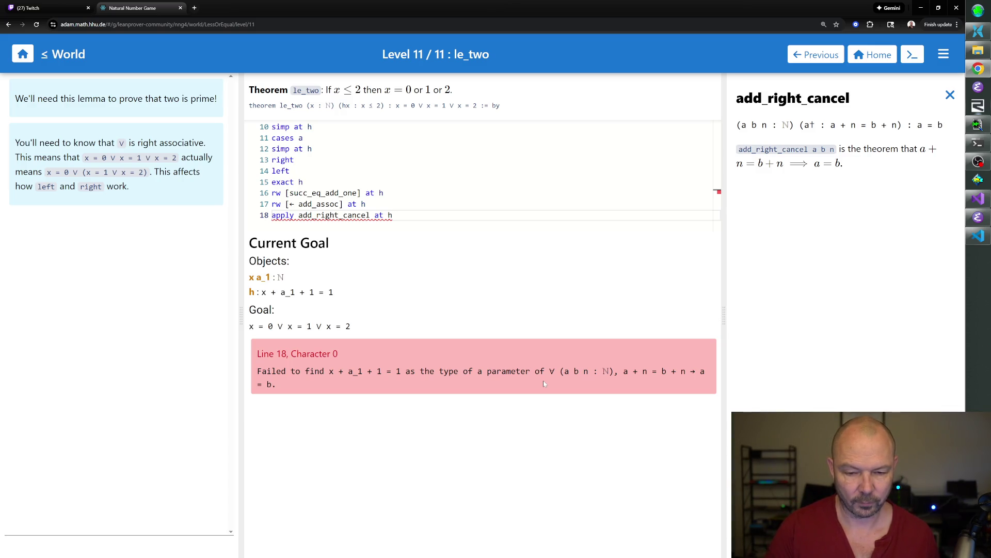
{"action": "key", "text": "BackSpace"}
{"action": "key", "text": "BackSpace"}
{"action": "key", "text": "BackSpace"}
{"action": "key", "text": "BackSpace"}
{"action": "key", "text": "BackSpace"}
{"action": "key", "text": "BackSpace"}
{"action": "key", "text": "BackSpace"}
{"action": "key", "text": "BackSpace"}
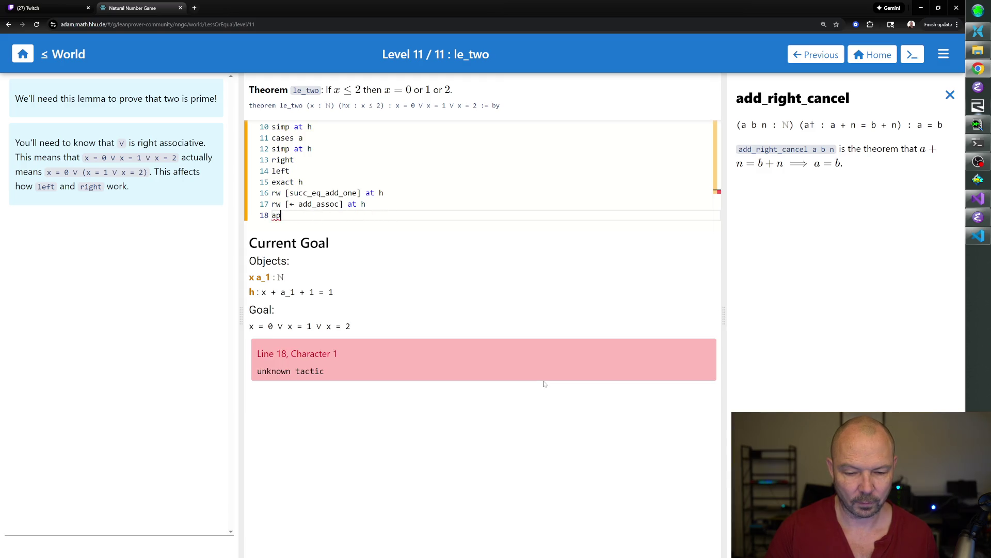
{"action": "key", "text": "BackSpace"}
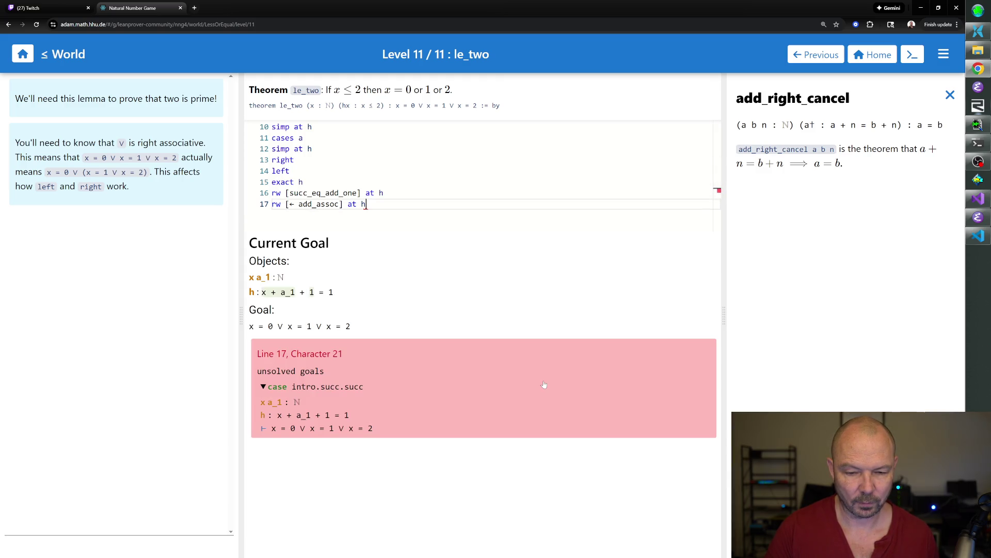
{"action": "key", "text": "Return"}
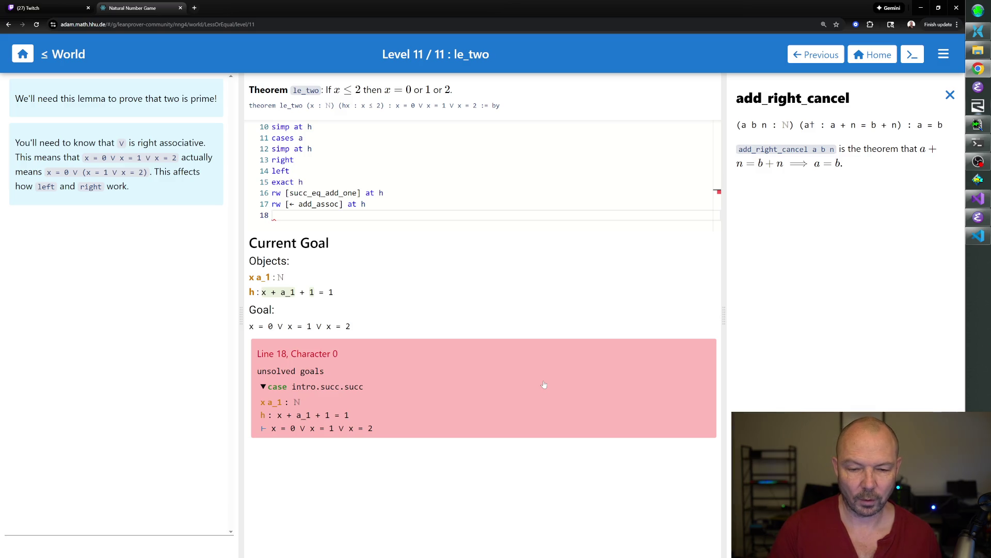
{"action": "type", "text": "apply add_right_cancel at h"}
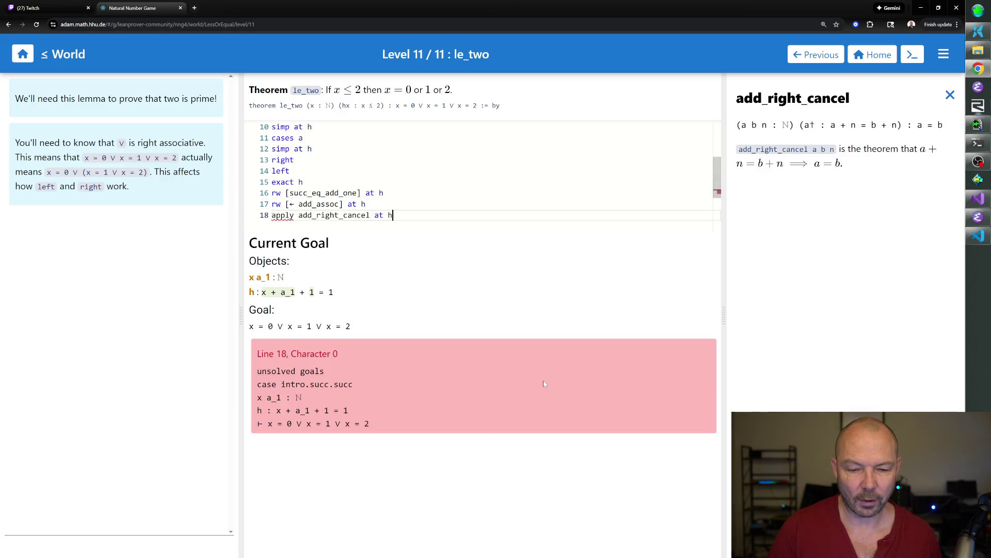
- Insert a blank line above the apply add_right_cancel step and move into it
{"action": "key", "text": "Home"}
{"action": "key", "text": "Return"}
{"action": "key", "text": "Up"}
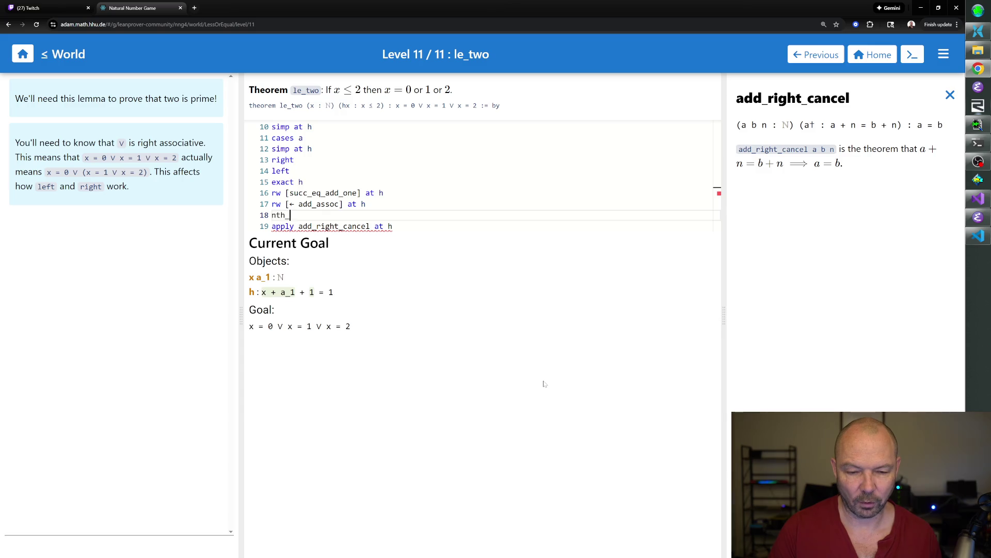
{"action": "type", "text": "rewrite"}
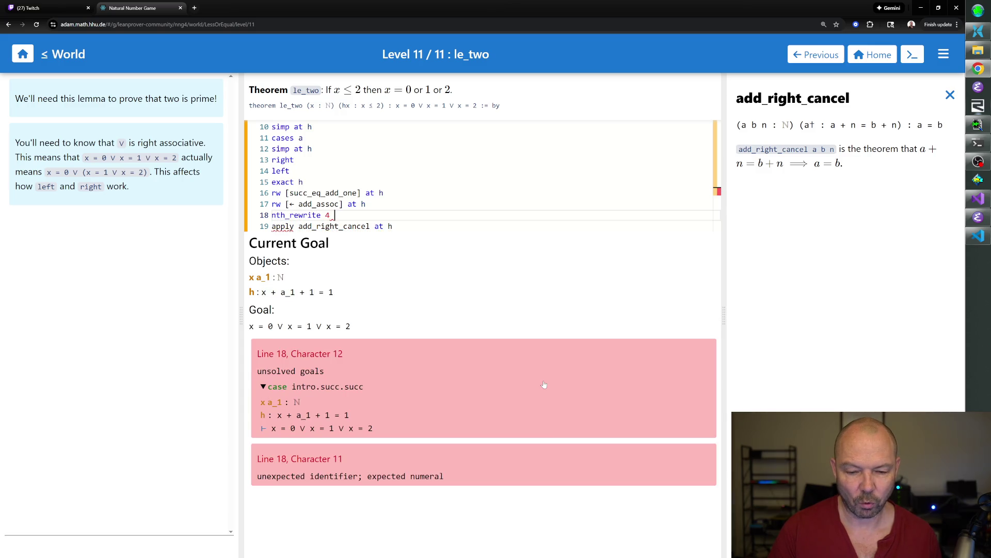
{"action": "type", "text": "4 [zero"}
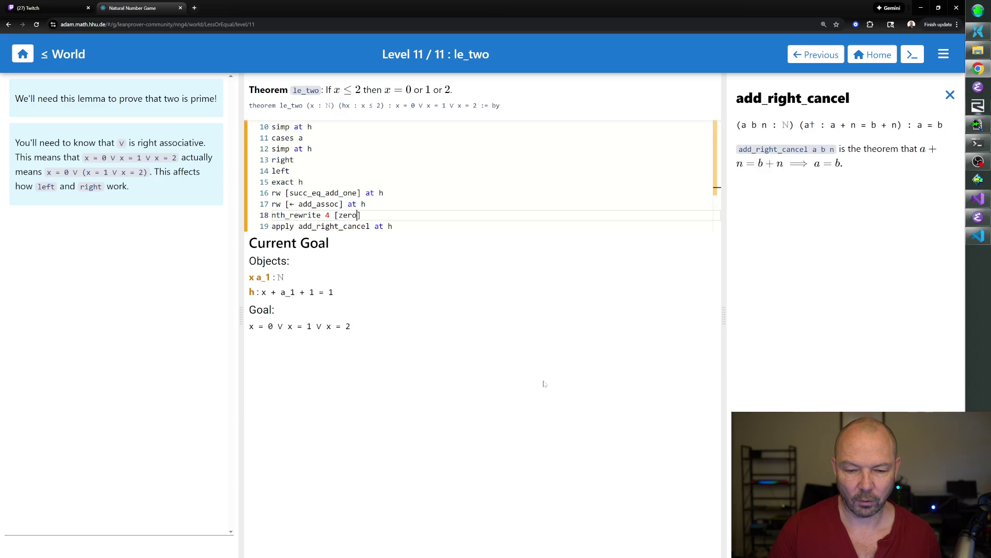
{"action": "type", "text": "dd] at h"}
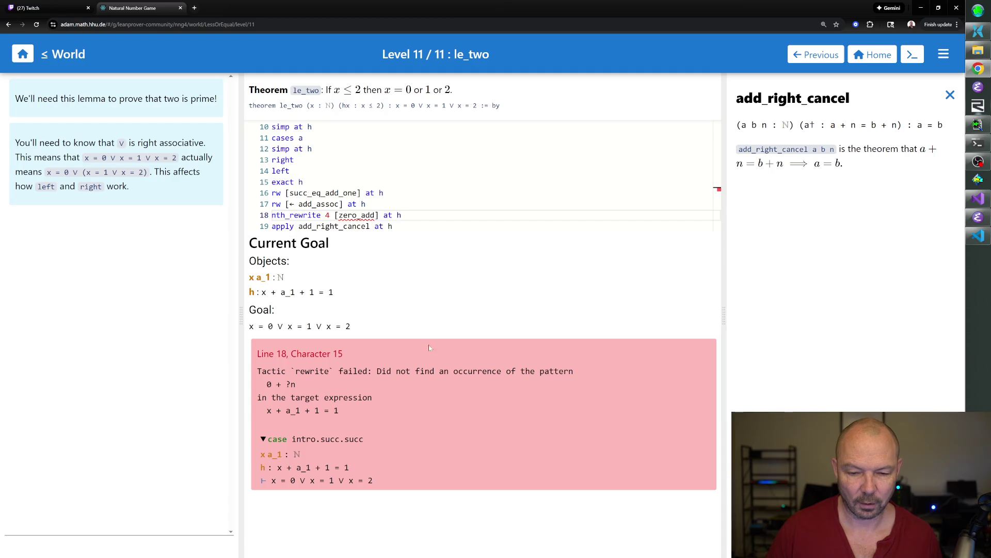
{"action": "type", "text": "←"}
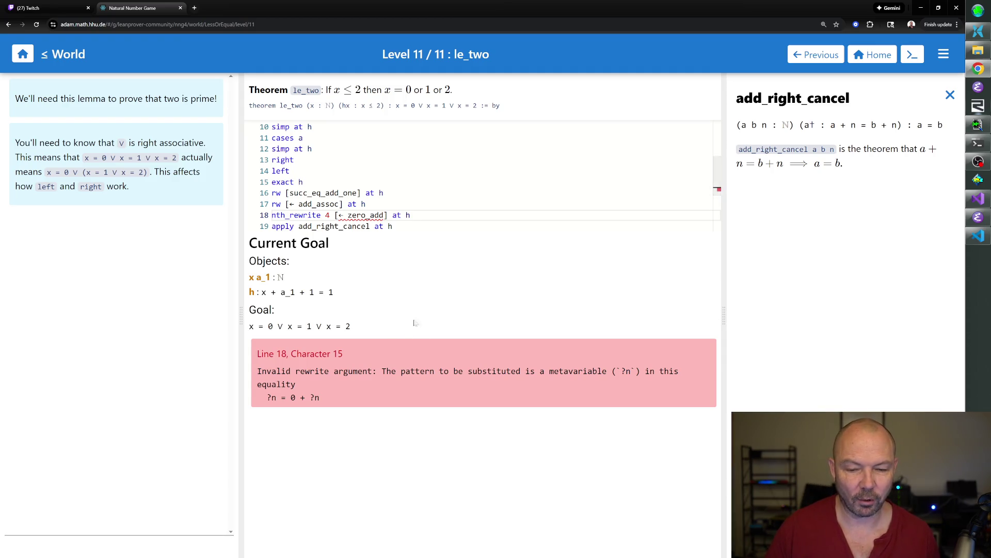
- Try occurrence 3 then revert to nth_rewrite 4 [← zero_add] at h, closing the add_right_cancel panel
{"action": "left_click", "coordinate": [329, 214]}
{"action": "key", "text": "BackSpace"}
{"action": "type", "text": "3"}
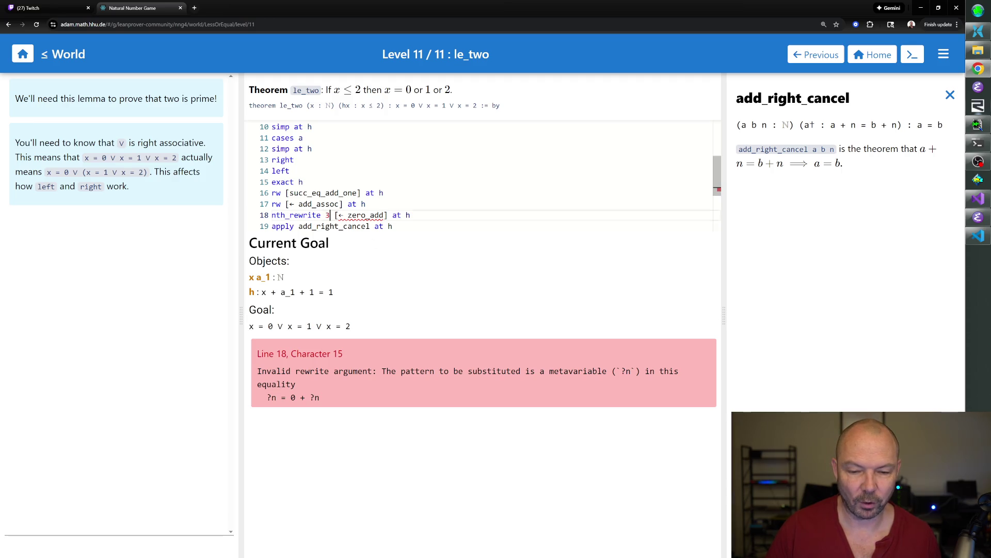
{"action": "key", "text": "BackSpace"}
{"action": "type", "text": "4"}
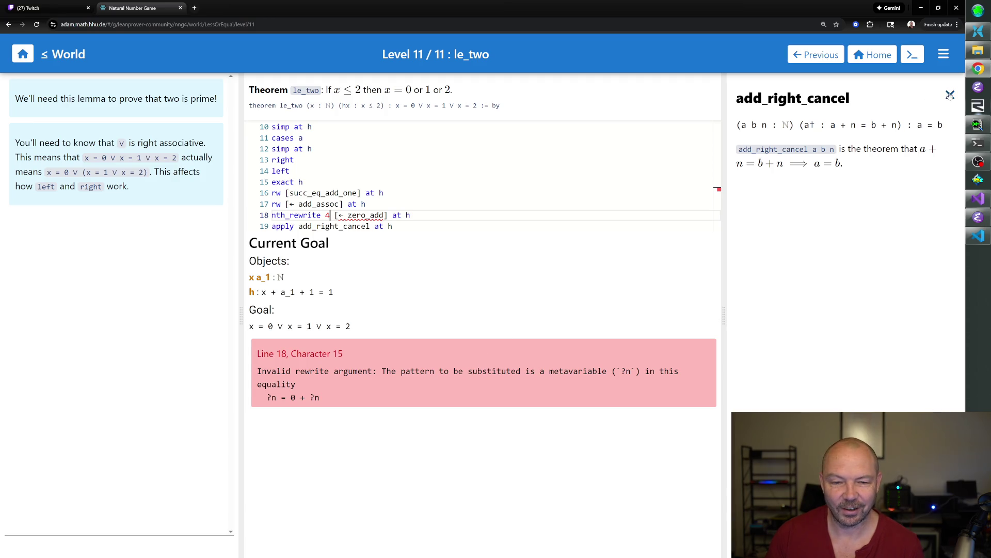
{"action": "left_click", "coordinate": [950, 95]}
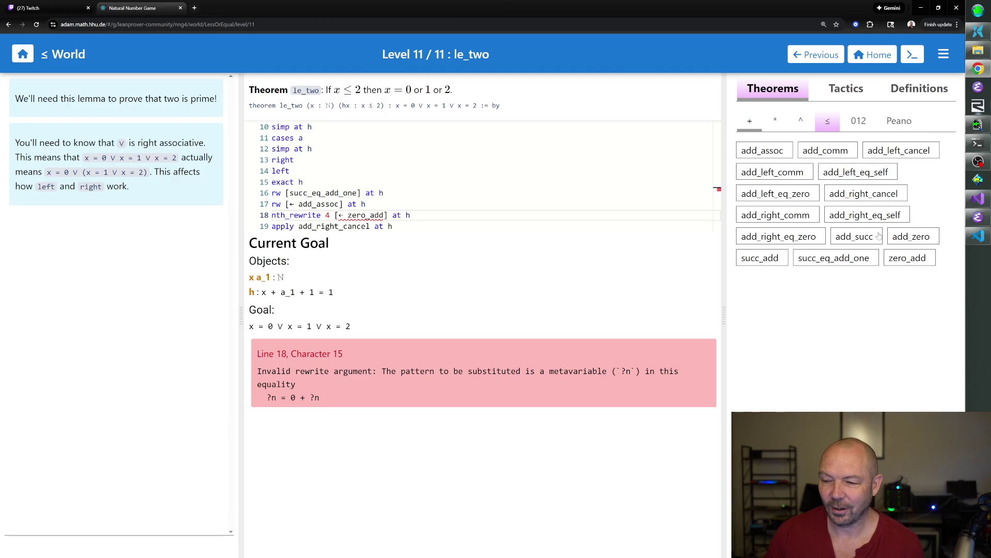
- Consult zero_add, give it argument 1, and swap nth_rewrite 4 for rw on line 18
{"action": "left_click", "coordinate": [902, 257]}
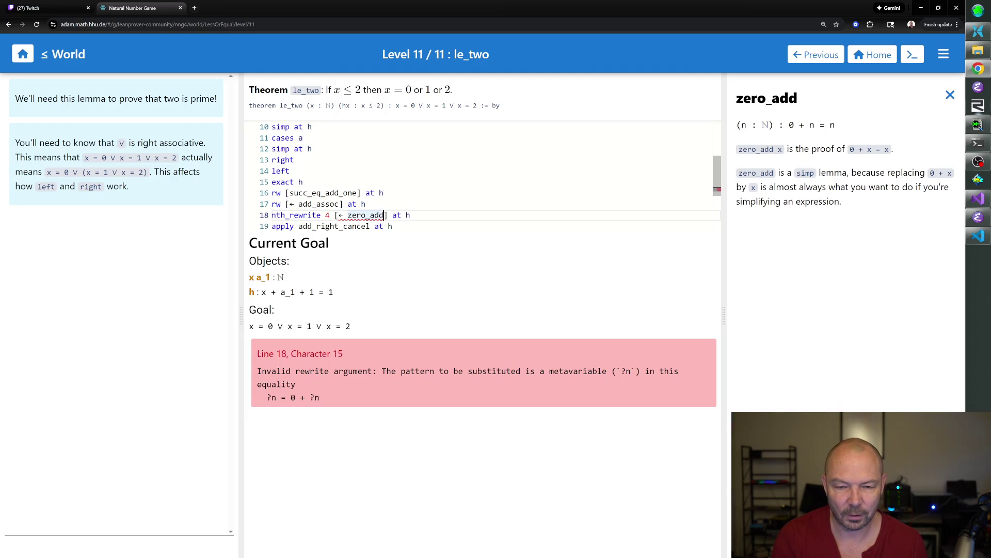
{"action": "type", "text": "n"}
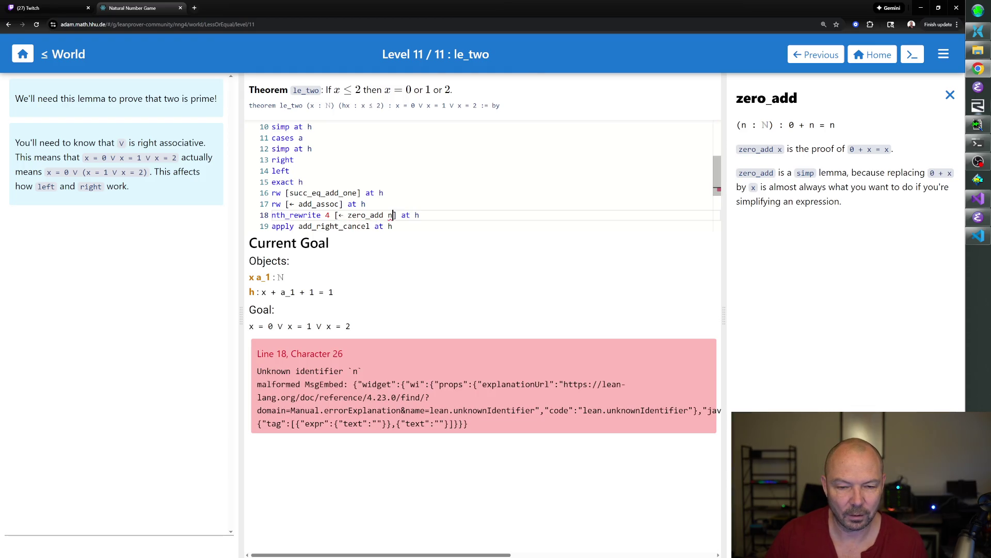
{"action": "key", "text": "BackSpace"}
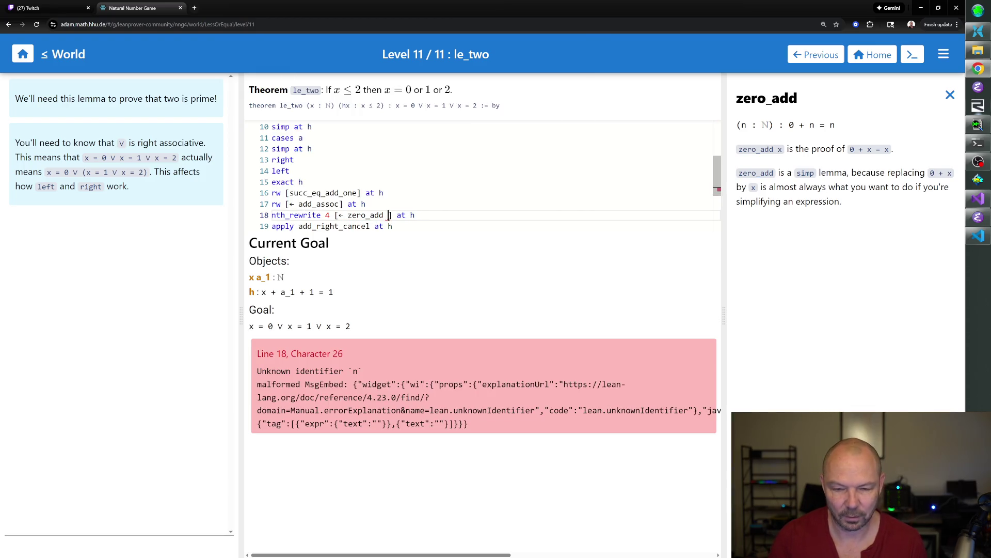
{"action": "key", "text": "BackSpace"}
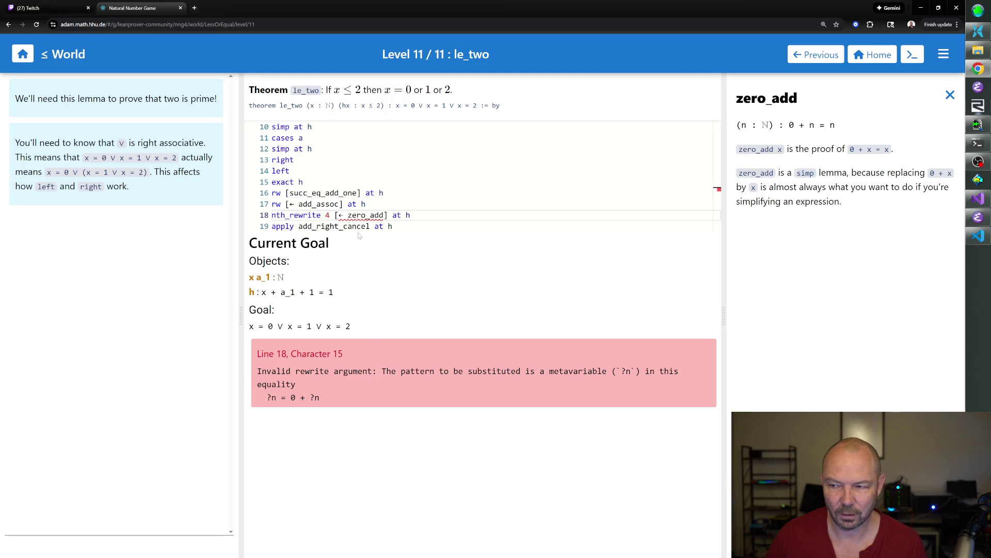
{"action": "type", "text": "1"}
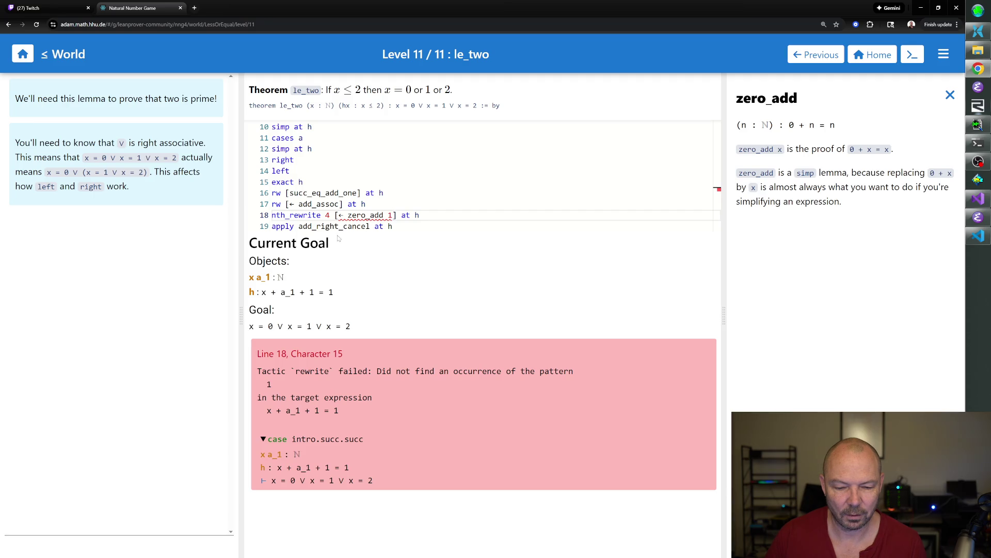
{"action": "mouse_move", "coordinate": [283, 226]}
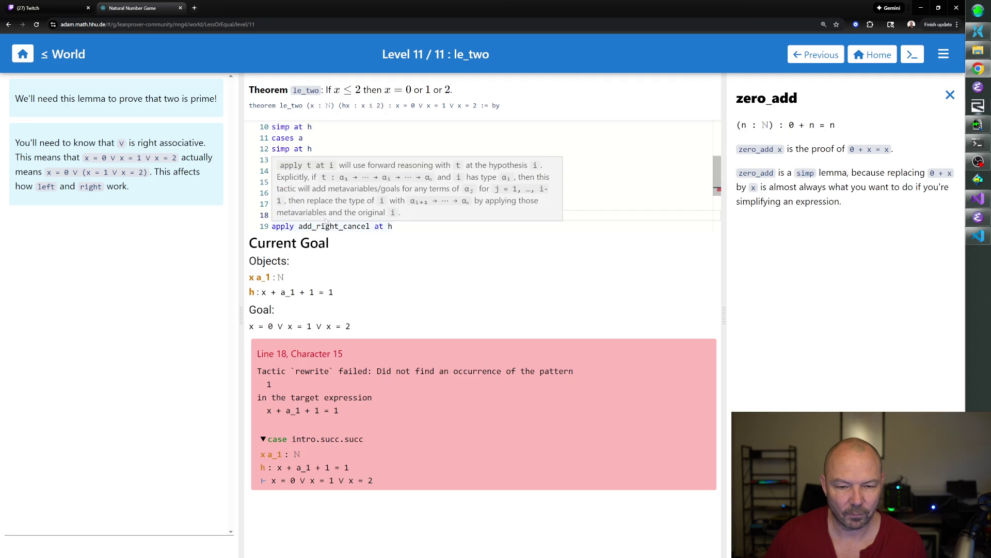
{"action": "left_click_drag", "start_coordinate": [330, 215], "coordinate": [271, 216]}
{"action": "type", "text": "rw [← zero_add 1] at h"}
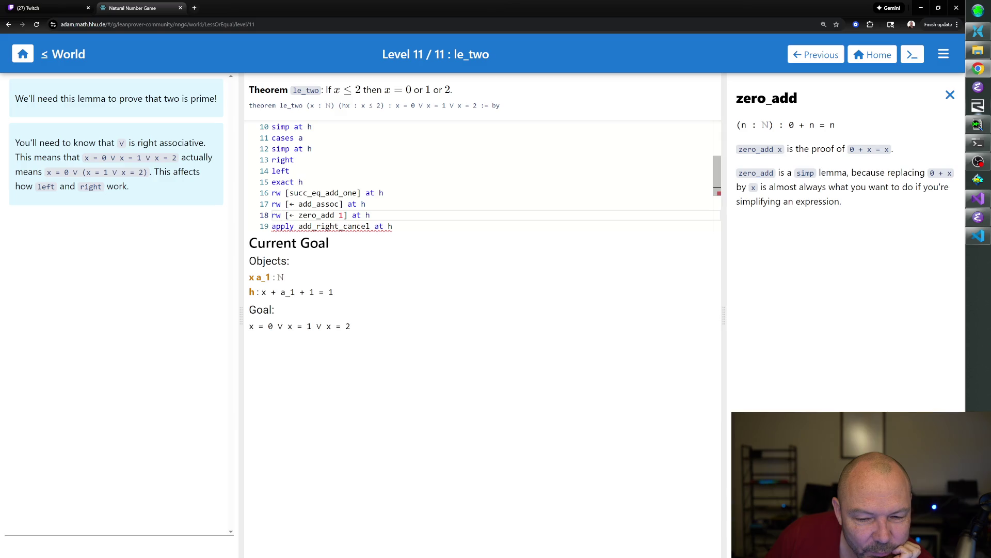
- Switch line 18 back to nth_rewrite 2 and add apply add_right_eq_zero at h
{"action": "key", "text": "End"}
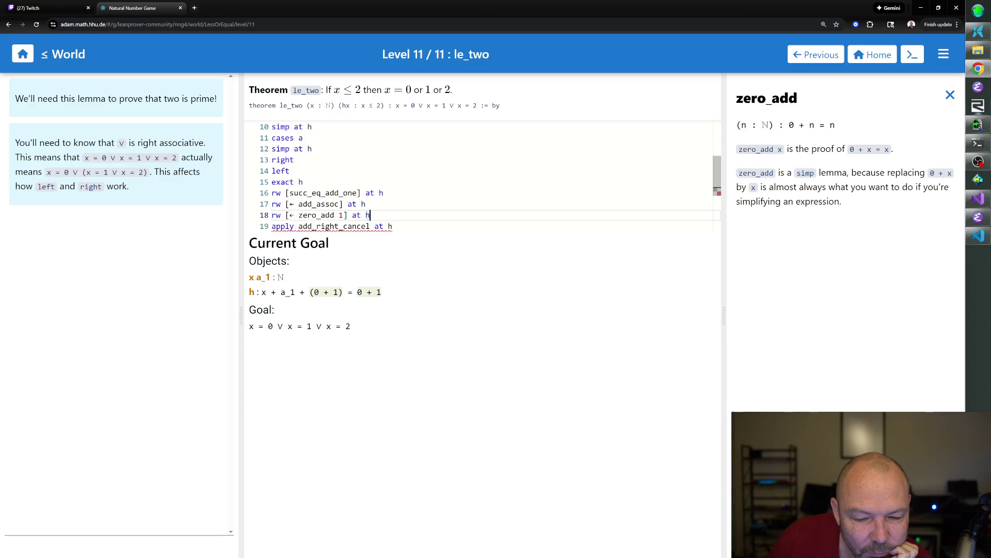
{"action": "key", "text": "Home"}
{"action": "key", "text": "ctrl+shift+Right"}
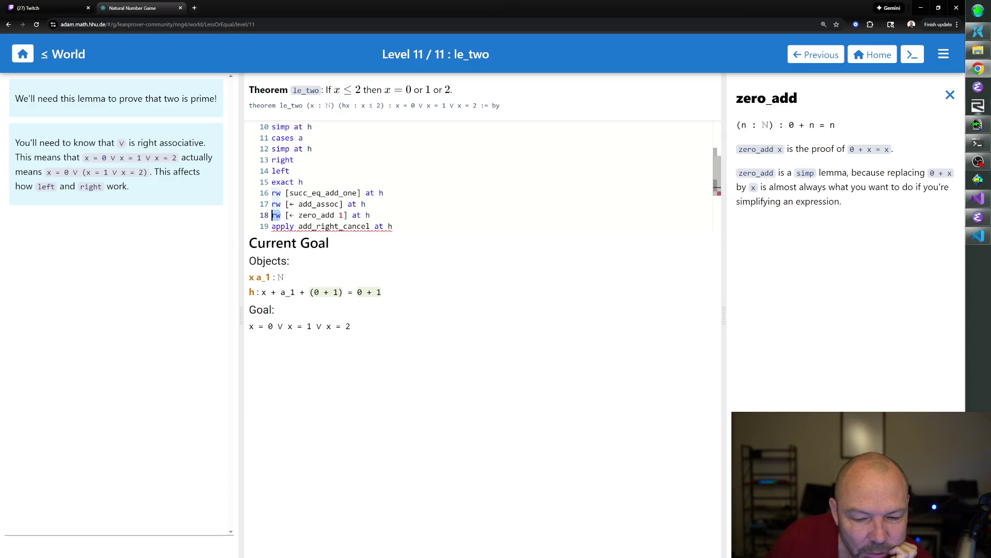
{"action": "type", "text": "nth_rewrite 2"}
{"action": "key", "text": "End"}
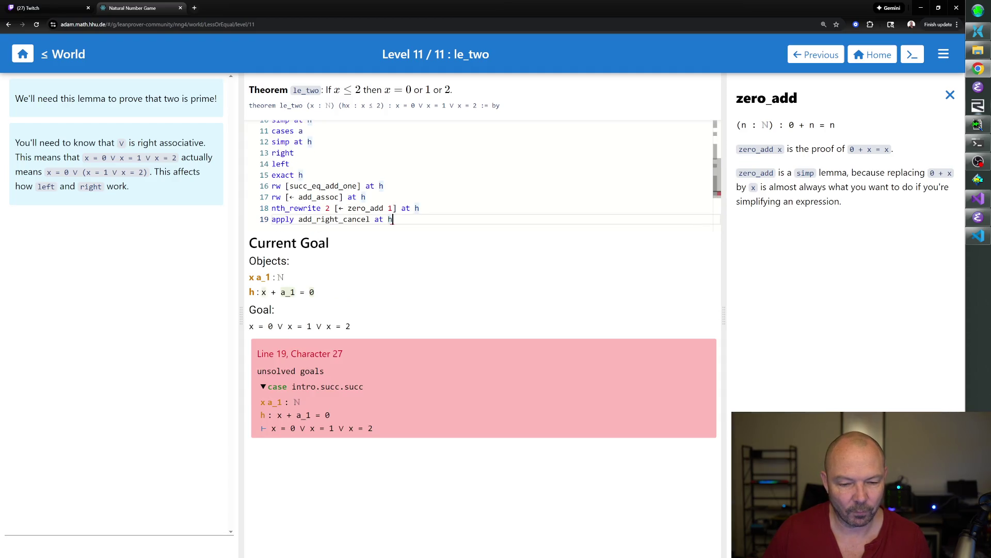
{"action": "key", "text": "Return"}
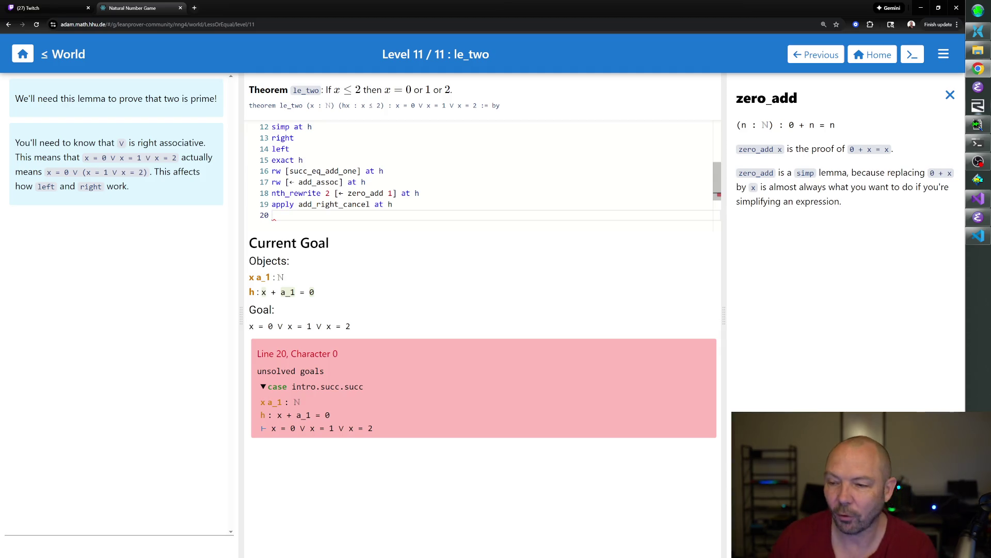
- Check add_left_eq_zero, finish with left and exact h, then return to the world map
{"action": "left_click", "coordinate": [951, 95]}
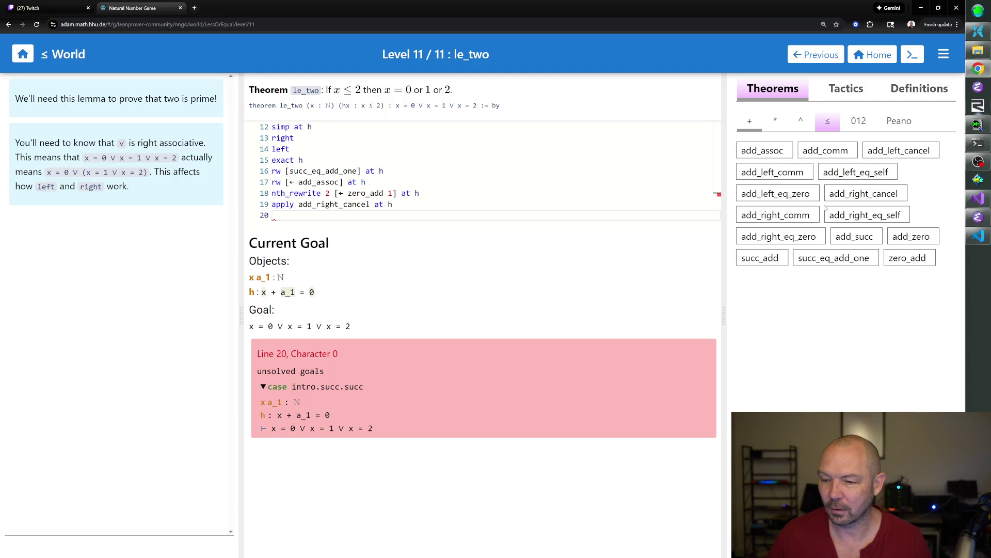
{"action": "left_click", "coordinate": [812, 197]}
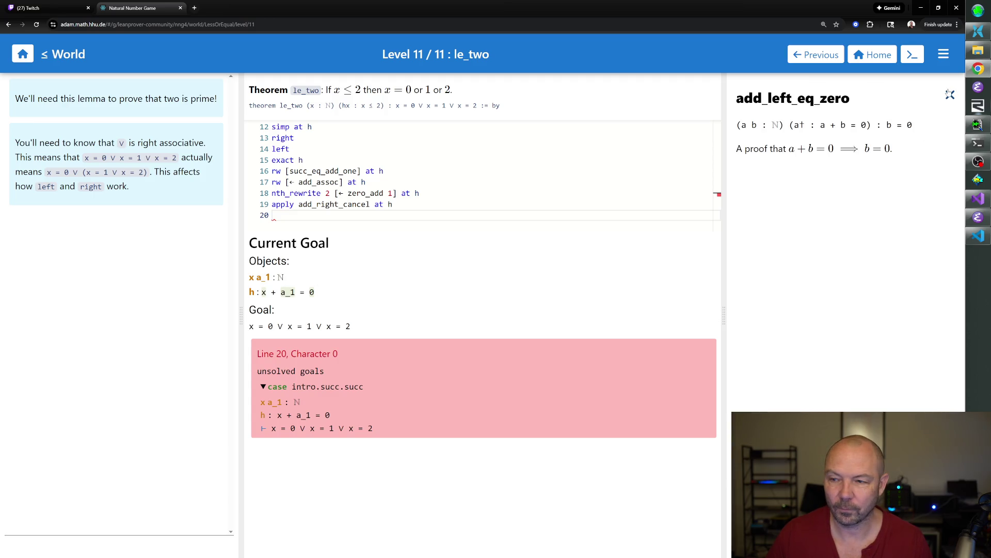
{"action": "type", "text": "apply add_right_eq_zero at h"}
{"action": "key", "text": "Return"}
{"action": "type", "text": "left"}
{"action": "key", "text": "Return"}
{"action": "type", "text": "exact h"}
{"action": "key", "text": "Return"}
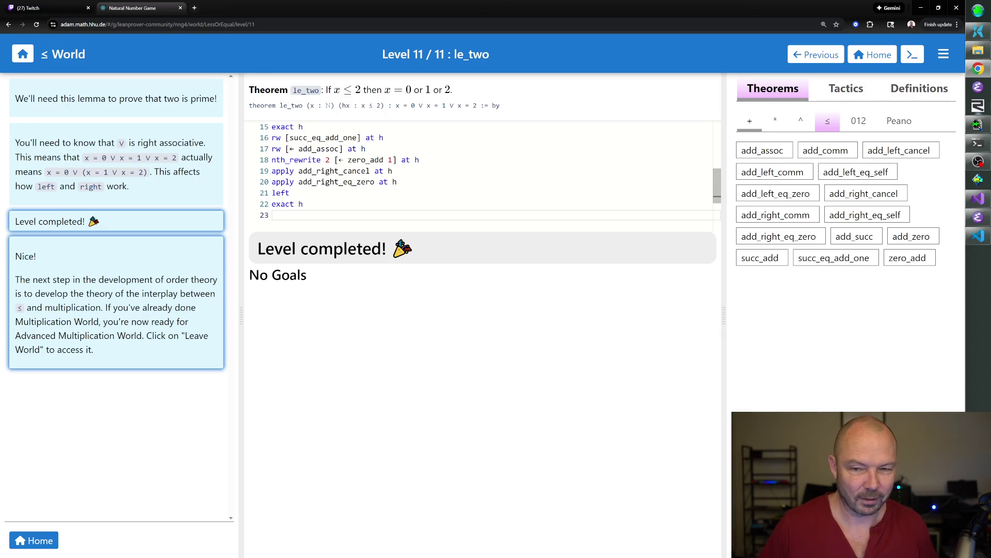
{"action": "left_click", "coordinate": [33, 541]}
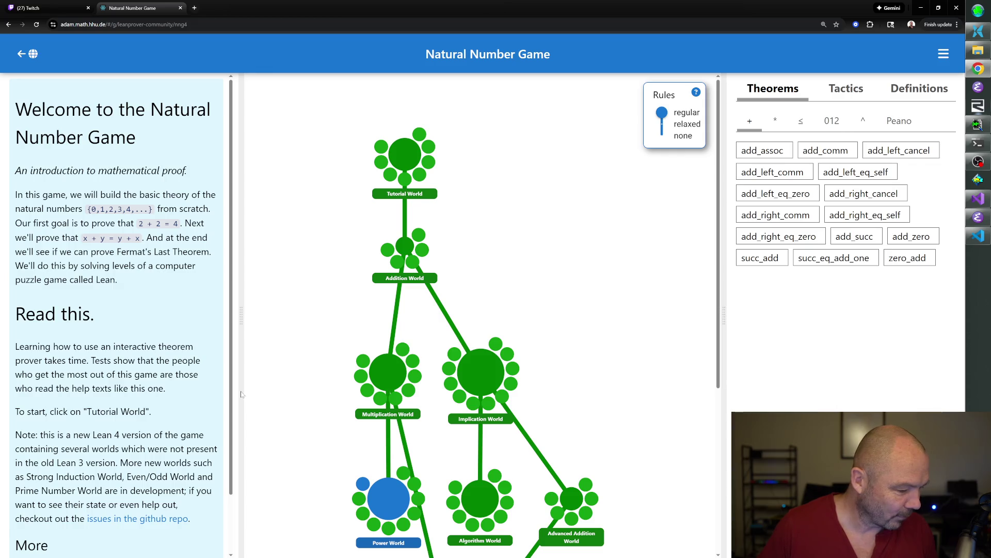
{"action": "scroll", "coordinate": [397, 397], "scroll_direction": "down", "scroll_amount": 3}
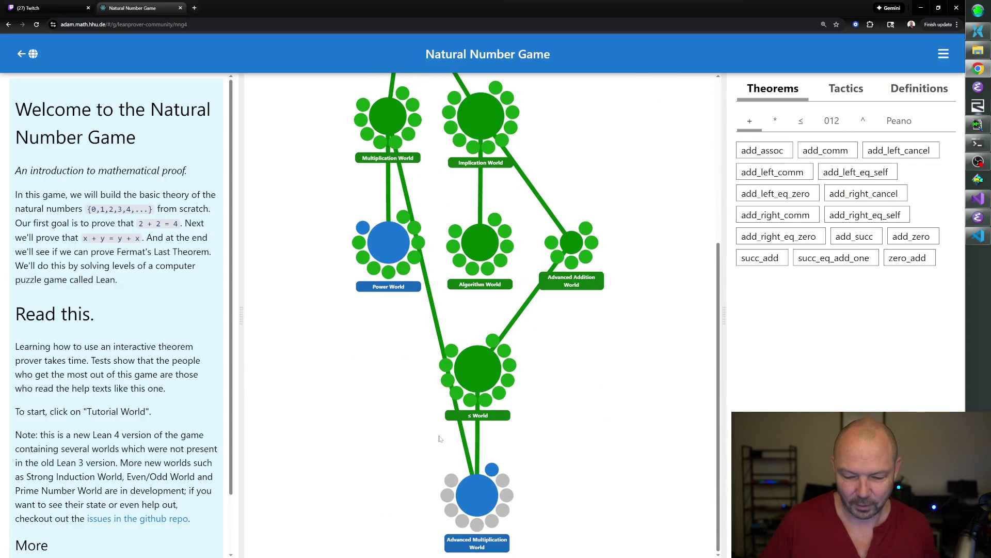
- Enter Advanced Multiplication World and start level 1, mul_le_mul_right
{"action": "left_click", "coordinate": [487, 501]}
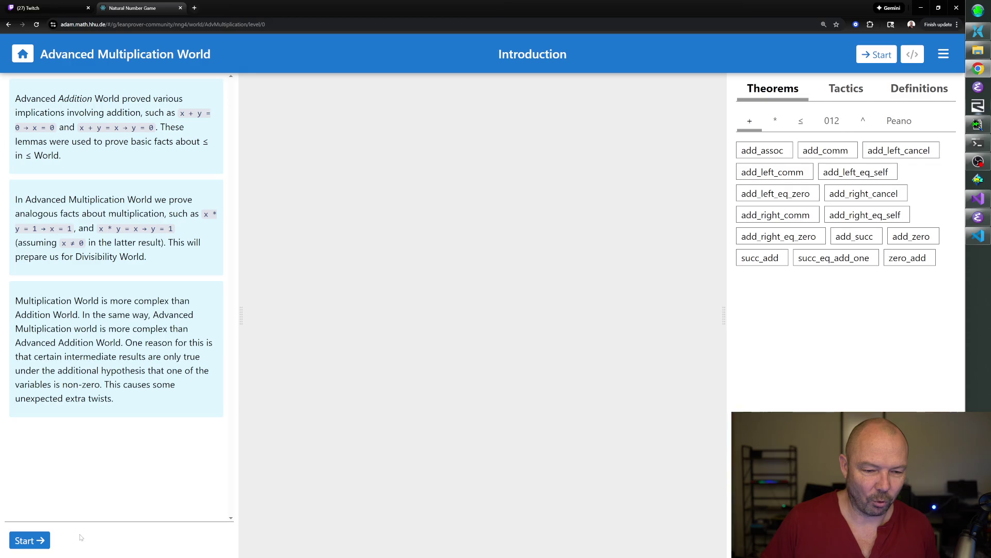
{"action": "left_click", "coordinate": [28, 541]}
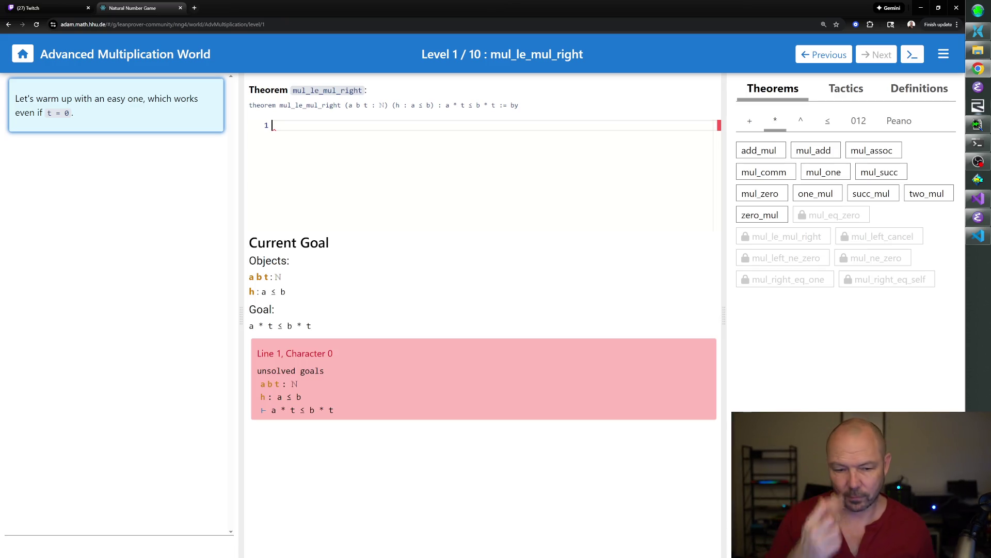
{"action": "type", "text": "induction t"}
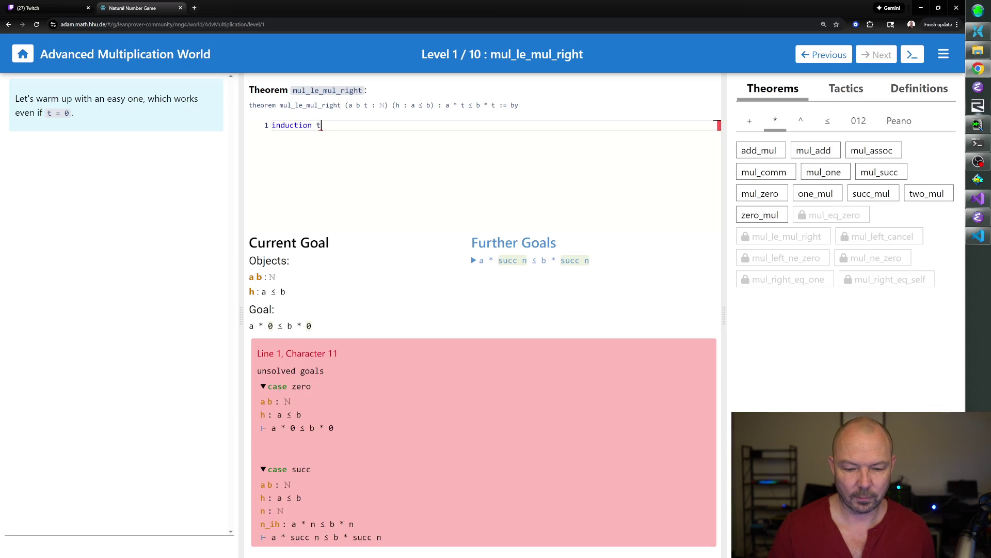
{"action": "type", "text": " with "}
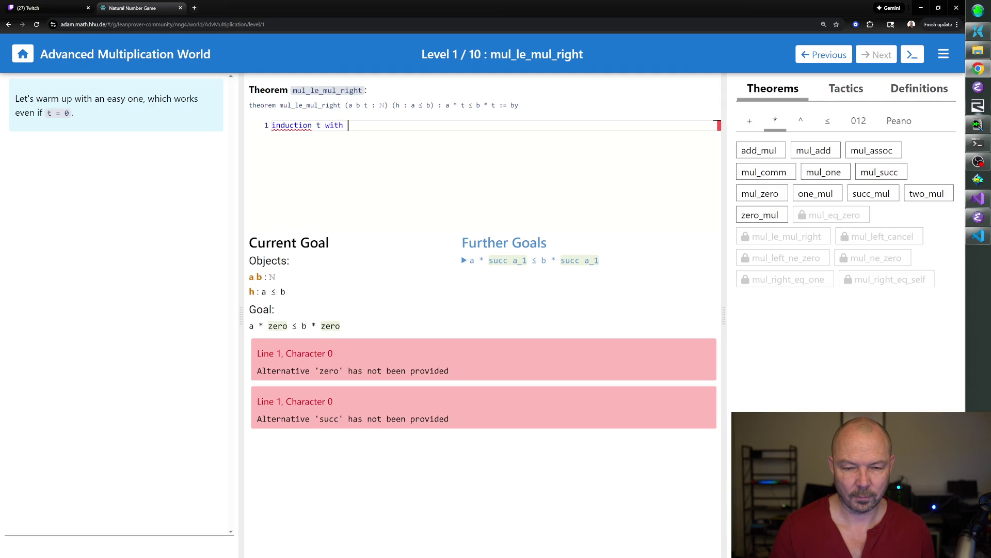
{"action": "type", "text": "i h"}
- Write induction t with i h followed by two rw [mul_zero] lines, dropping a failed apply mul_zero
{"action": "key", "text": "Return"}
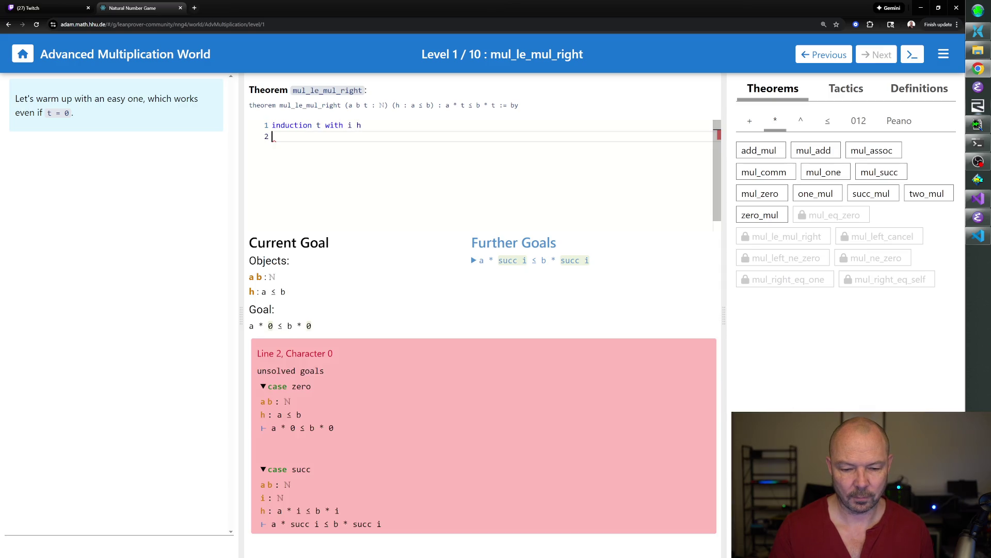
{"action": "type", "text": "apply mul_zero"}
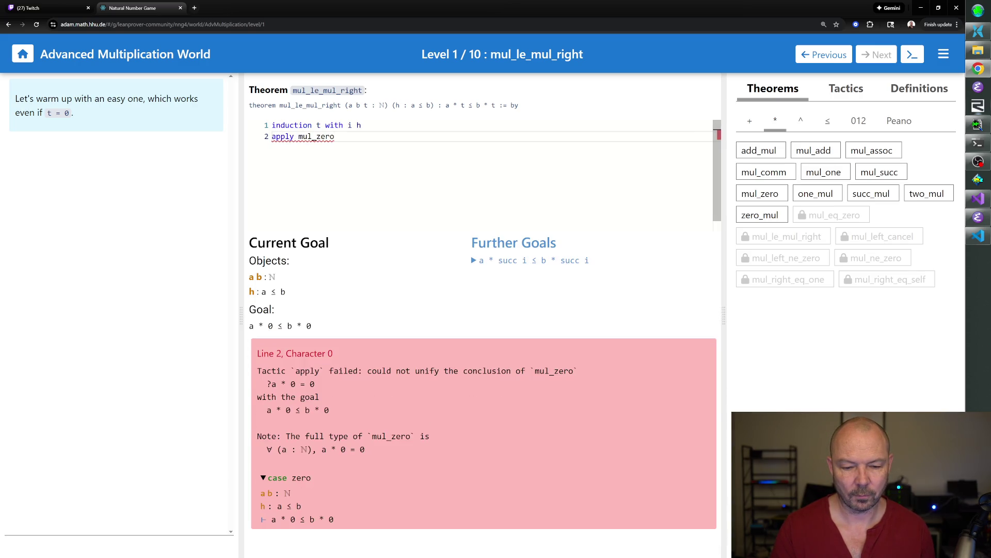
{"action": "key", "text": "BackSpace"}
{"action": "key", "text": "BackSpace"}
{"action": "key", "text": "BackSpace"}
{"action": "key", "text": "BackSpace"}
{"action": "key", "text": "BackSpace"}
{"action": "key", "text": "BackSpace"}
{"action": "type", "text": "[mul_zero"}
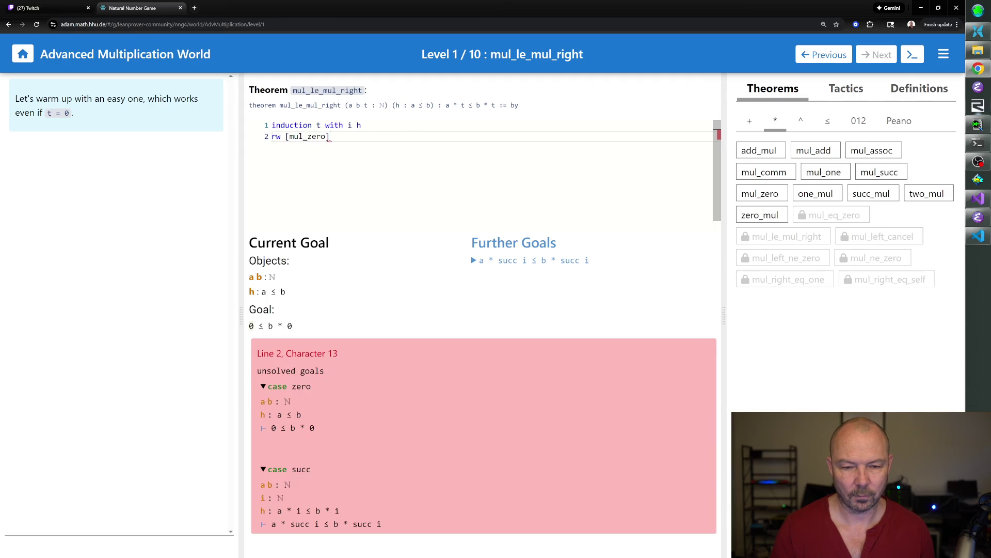
{"action": "key", "text": "Return"}
{"action": "type", "text": "rw [mul_zero]"}
{"action": "key", "text": "Return"}
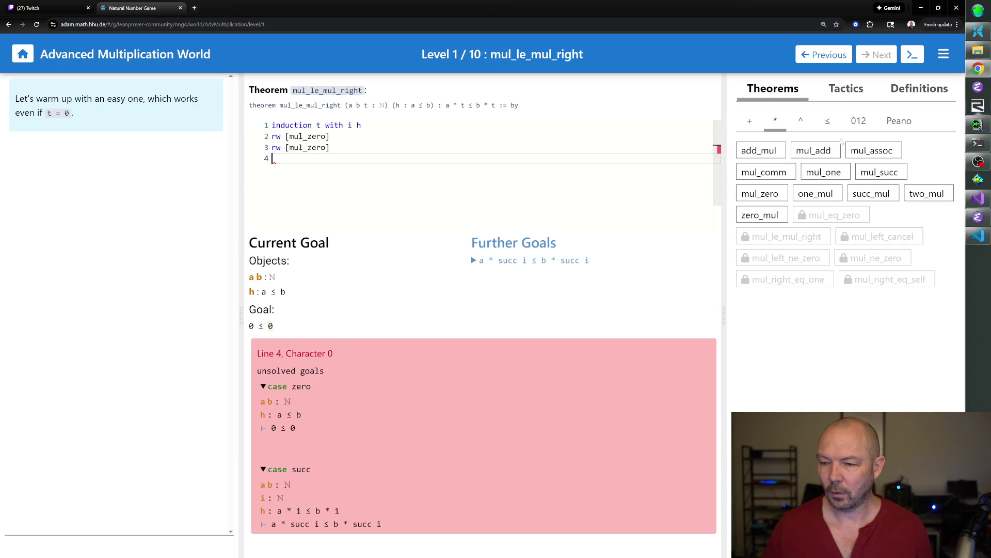
- Check zero_le in the ≤ theorems and fix line 4 to apply zero_le without stray brackets
{"action": "left_click", "coordinate": [828, 120]}
{"action": "left_click", "coordinate": [874, 194]}
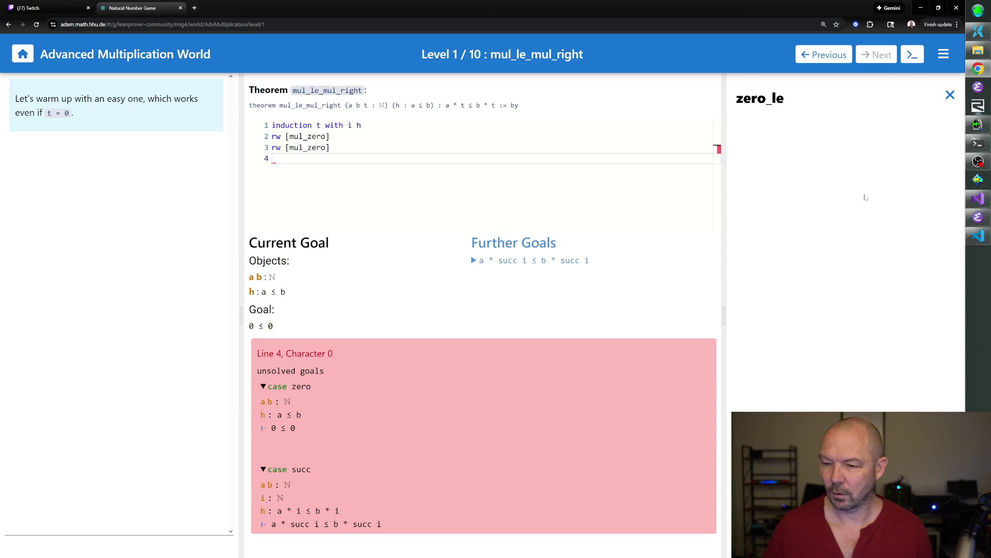
{"action": "left_click", "coordinate": [951, 96]}
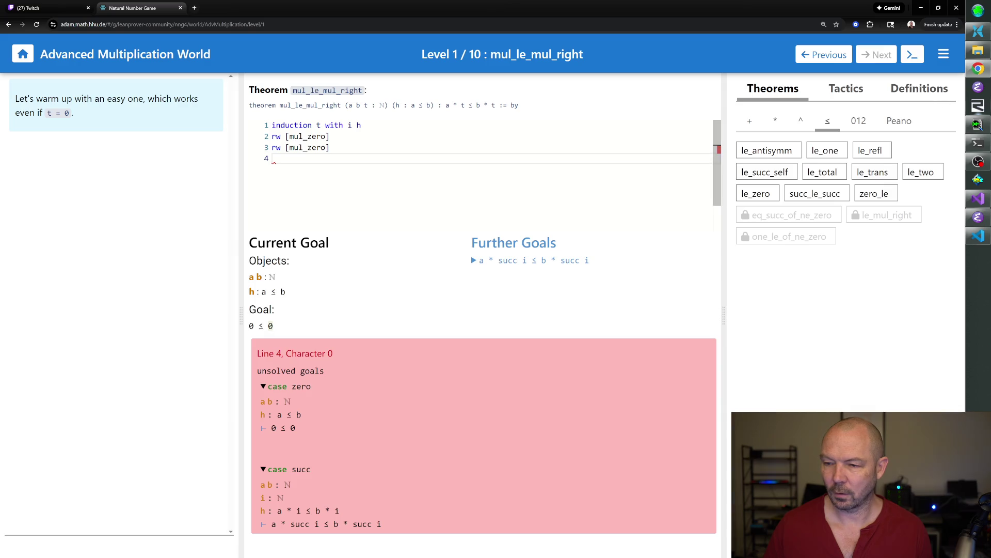
{"action": "type", "text": "apply [zero_le"}
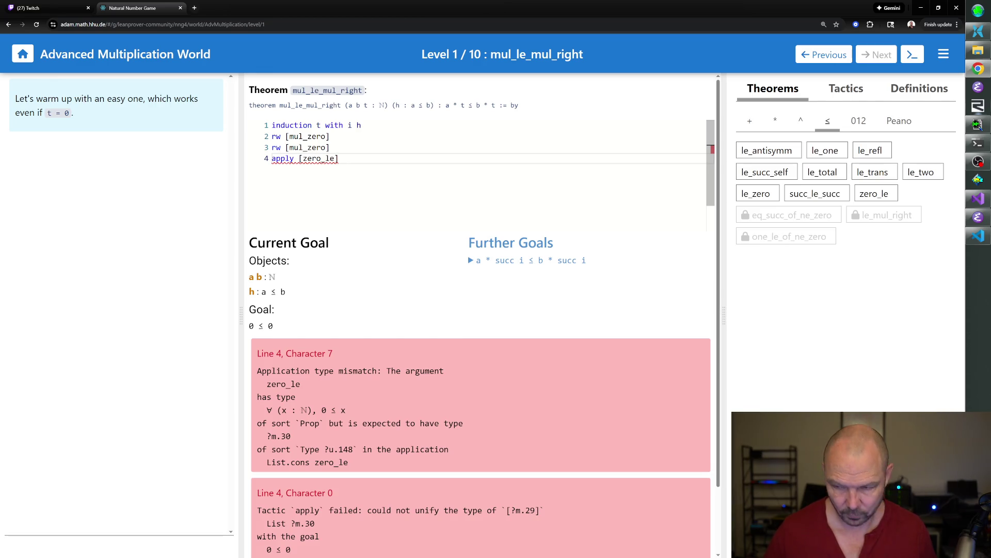
{"action": "left_click", "coordinate": [873, 194]}
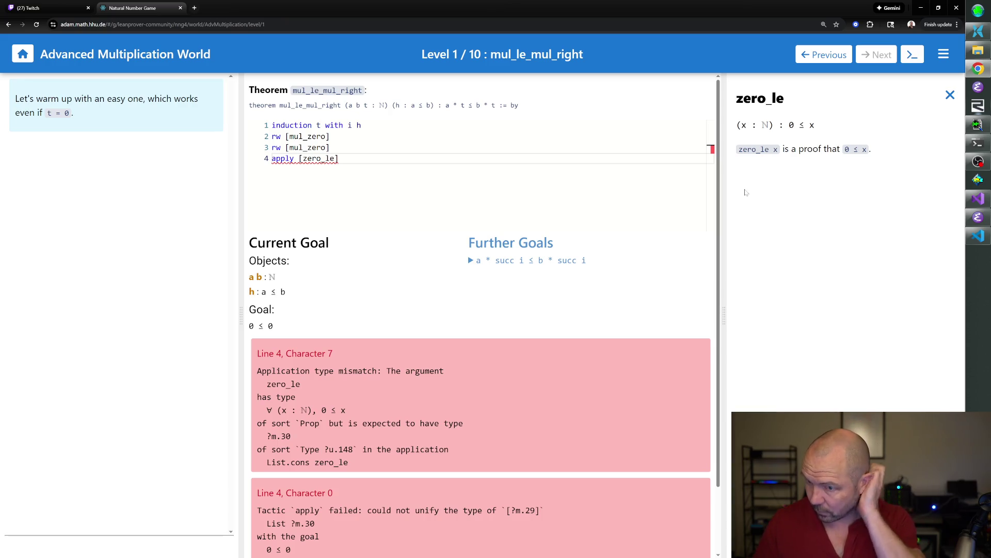
{"action": "mouse_move", "coordinate": [283, 158]}
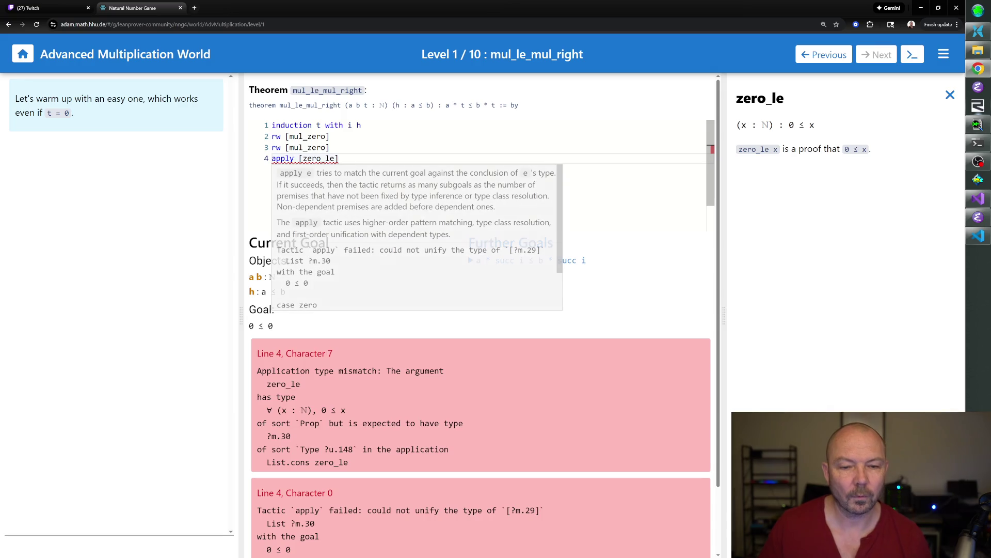
{"action": "left_click", "coordinate": [299, 159]}
{"action": "key", "text": "BackSpace"}
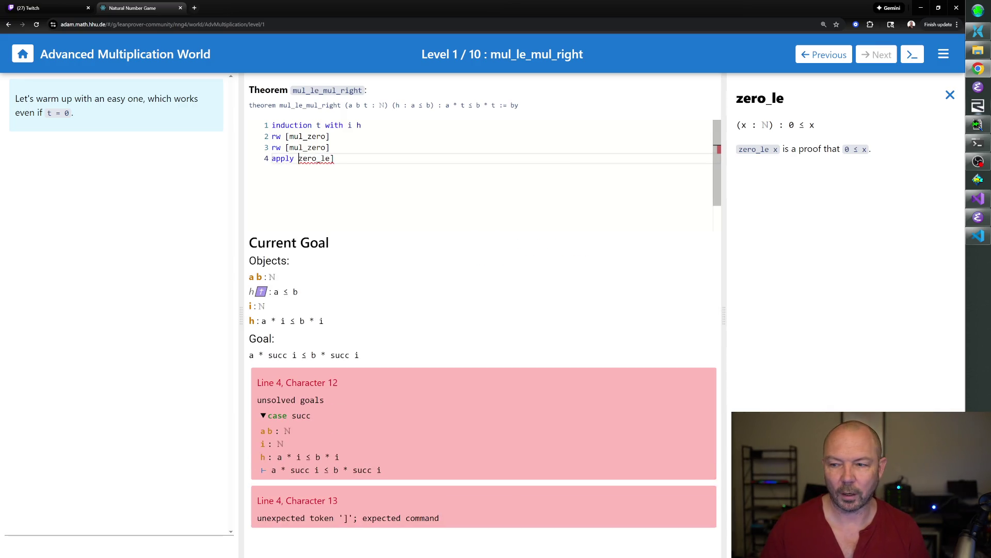
{"action": "left_click", "coordinate": [325, 158]}
{"action": "key", "text": "BackSpace"}
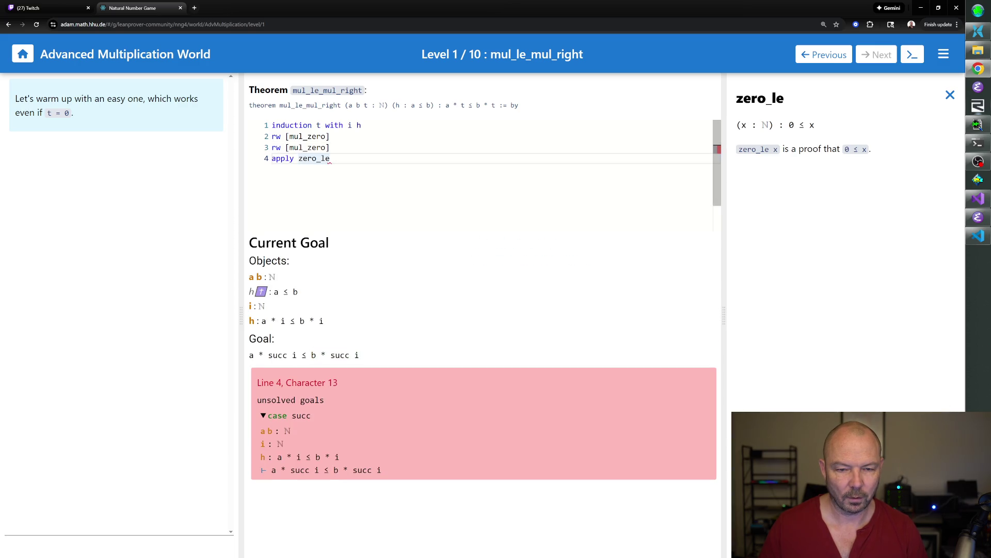
- Rename the induction hypothesis on line 1 from h to hi and return to line 5
{"action": "key", "text": "Return"}
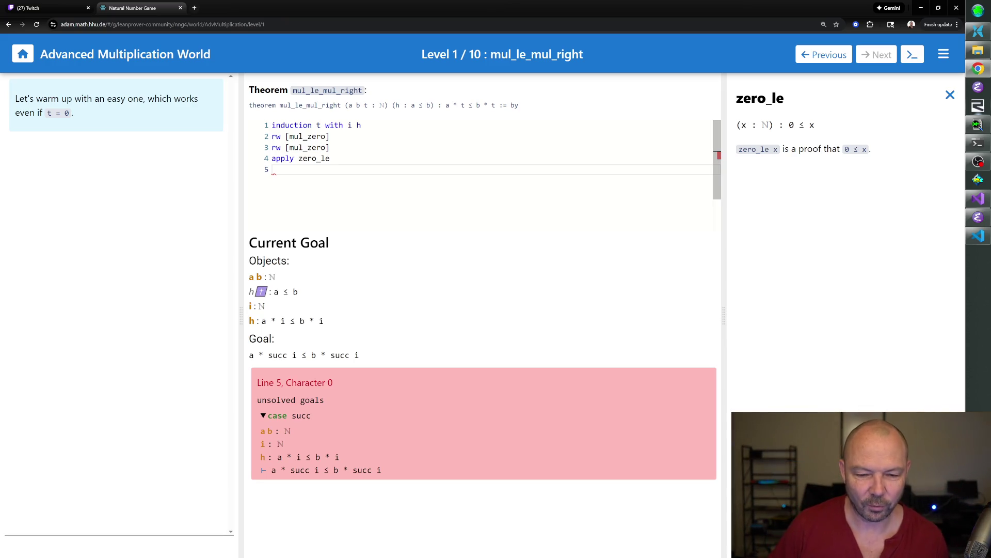
{"action": "left_click", "coordinate": [361, 125]}
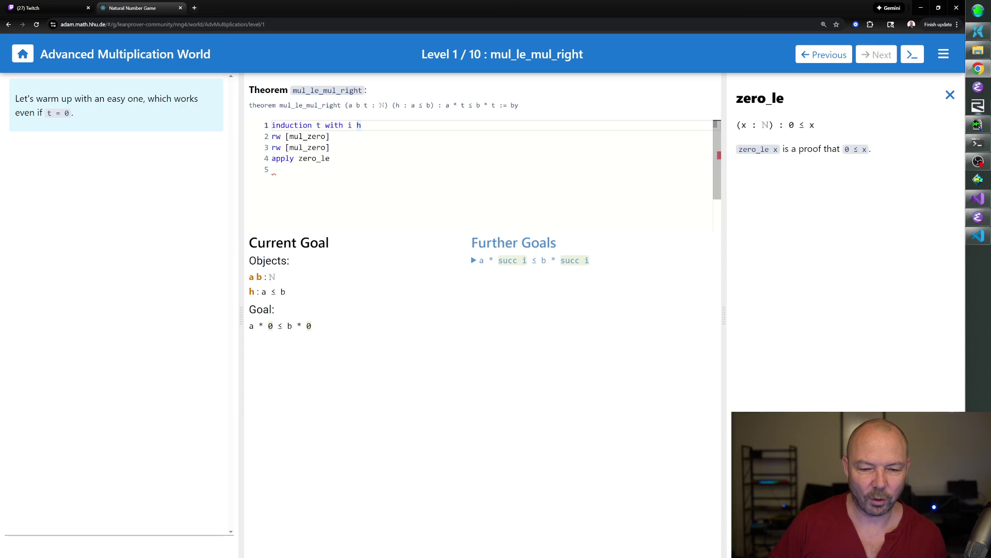
{"action": "type", "text": "i"}
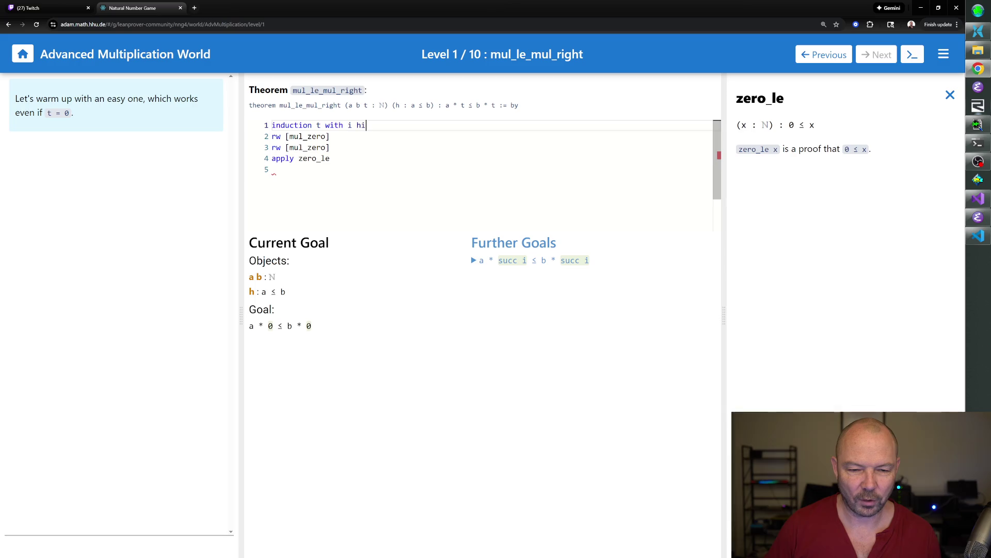
{"action": "key", "text": "Down"}
{"action": "key", "text": "Down"}
{"action": "key", "text": "Down"}
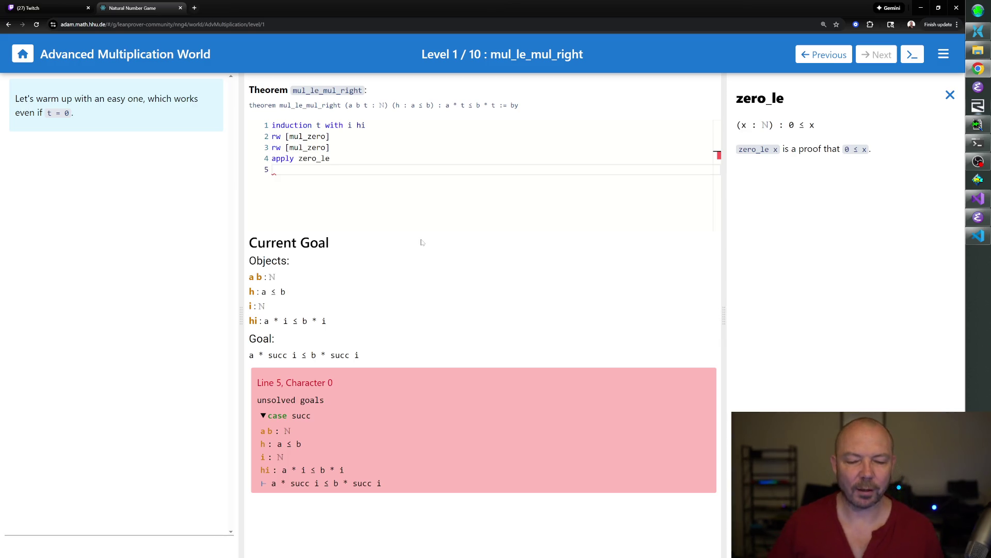
{"action": "type", "text": "rw []"}
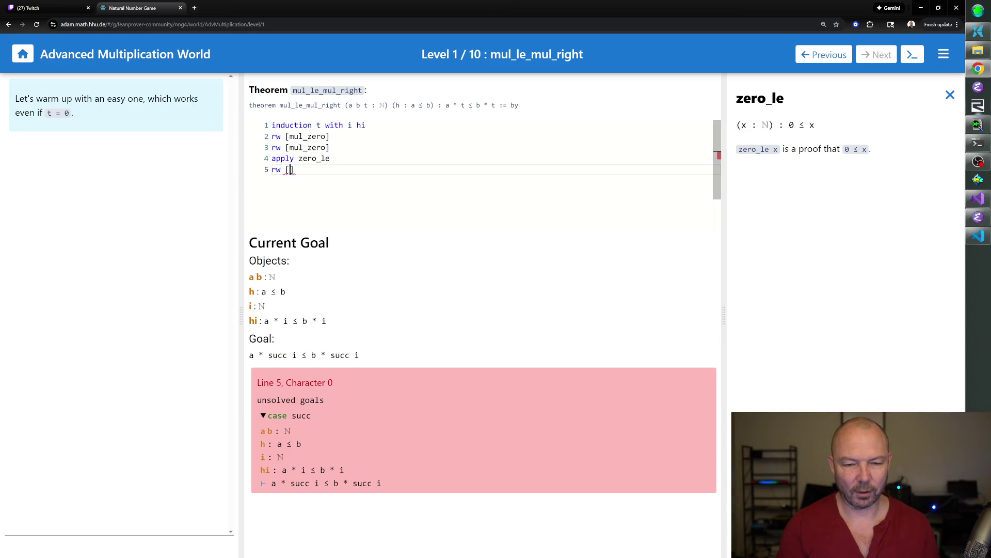
{"action": "type", "text": "suc"}
{"action": "type", "text": "c_eq_add_one"}
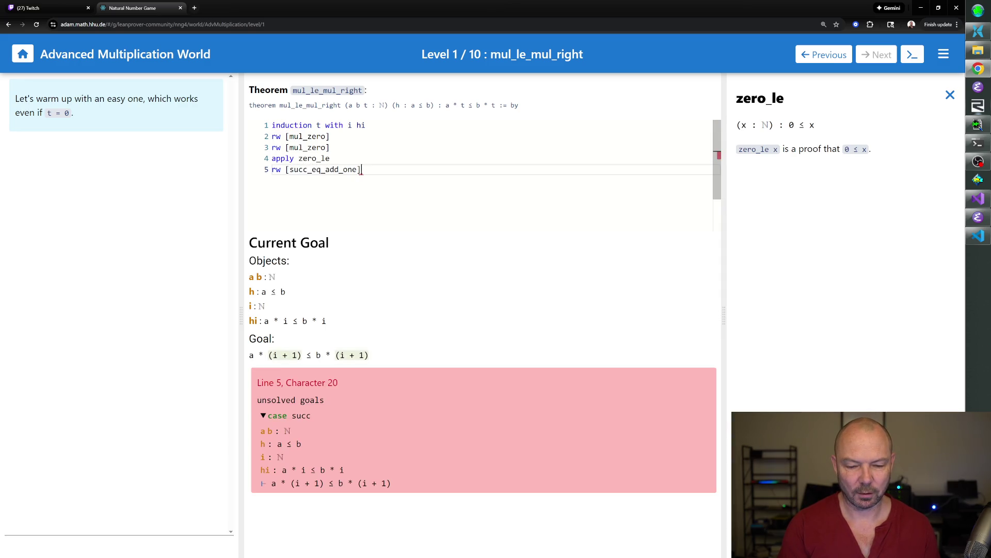
- Add rw [succ_eq_add_one] and look up mul_add in the * theorems
{"action": "key", "text": "Return"}
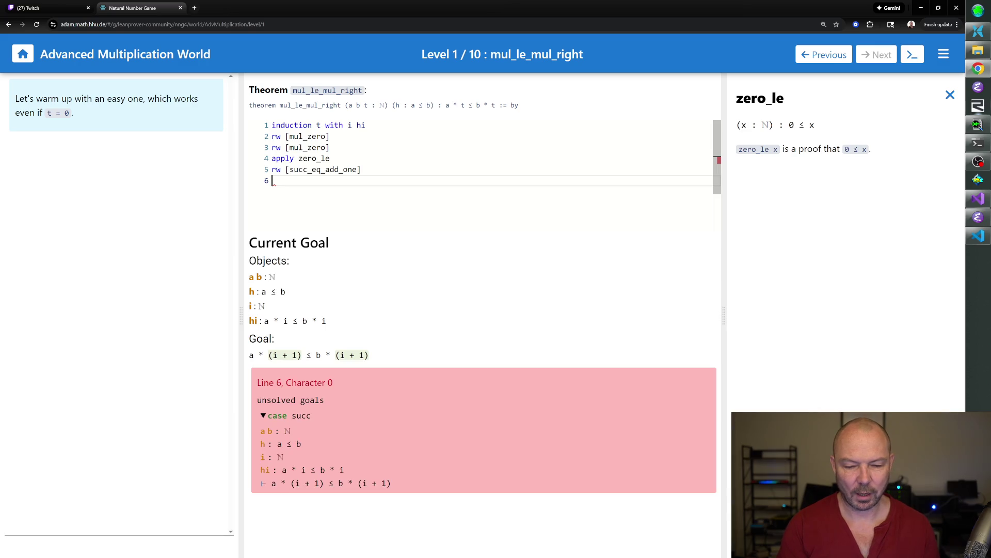
{"action": "left_click", "coordinate": [950, 94]}
{"action": "left_click", "coordinate": [774, 122]}
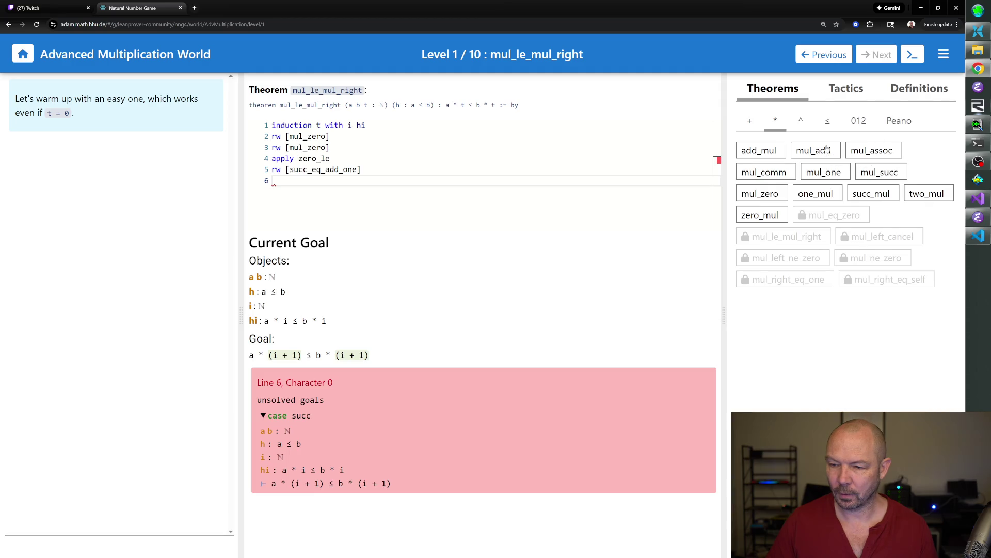
{"action": "left_click", "coordinate": [827, 149]}
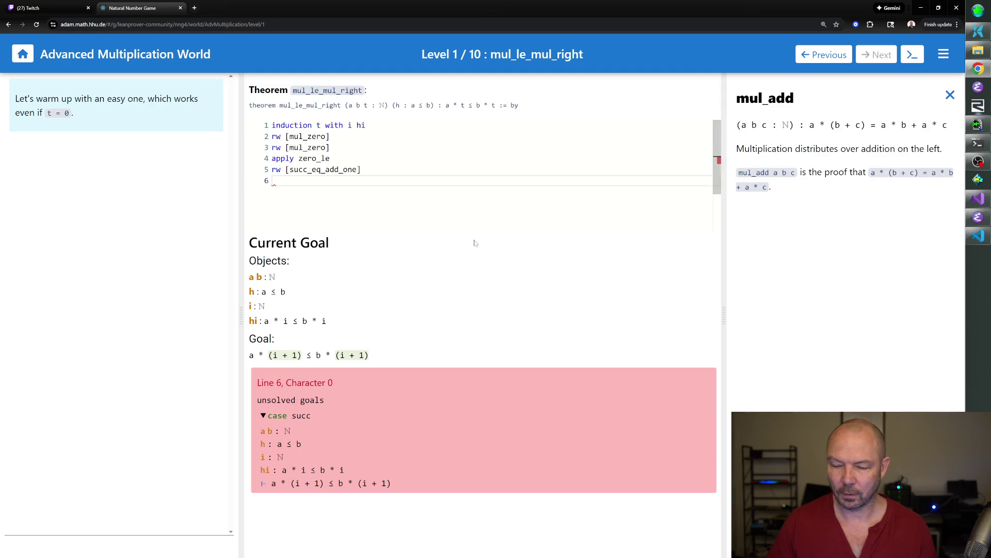
{"action": "type", "text": "rw ["}
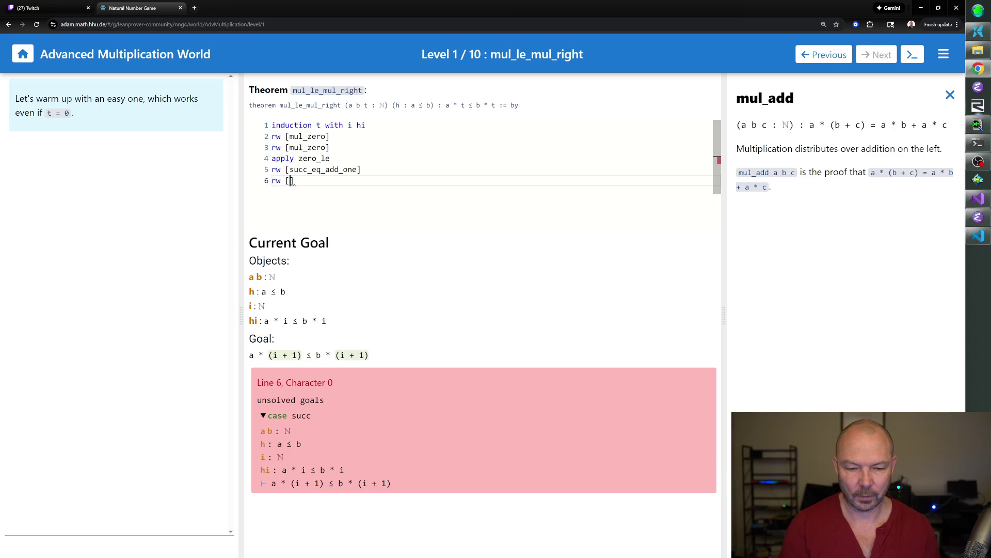
{"action": "type", "text": "mul"}
{"action": "type", "text": "_a"}
{"action": "type", "text": "_add"}
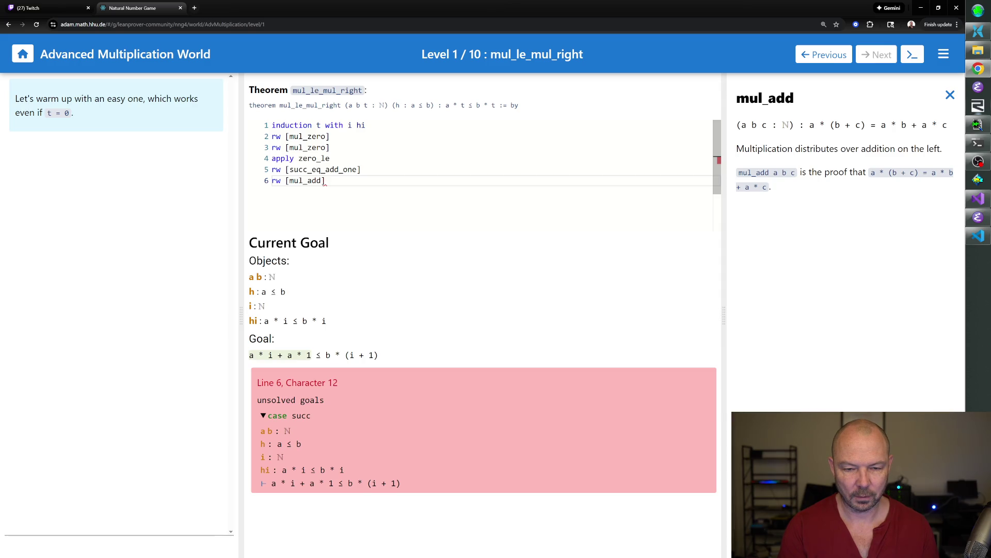
{"action": "type", "text": "mul_add"}
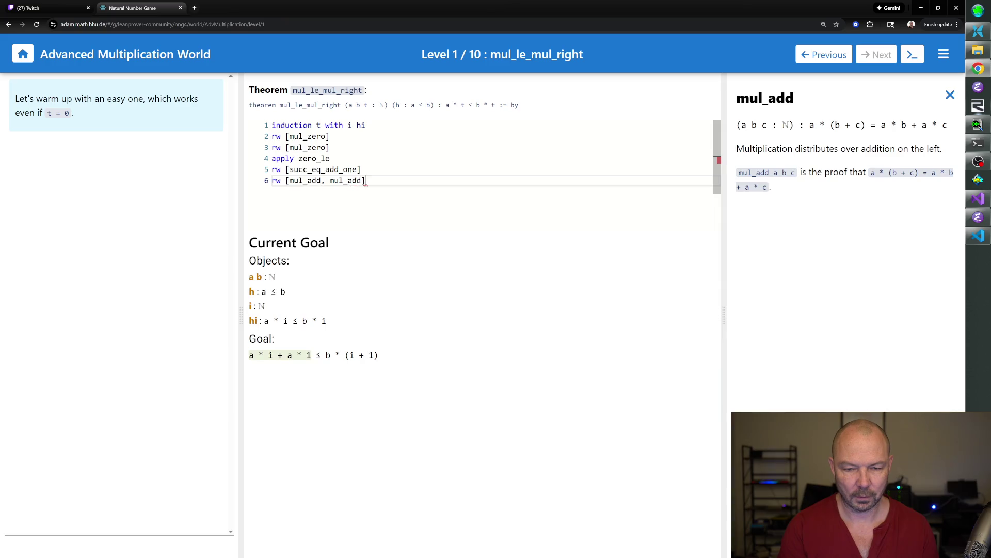
- Add rw [mul_add, mul_add] and rw [mul_one, mul_one], discarding a failed simp
{"action": "key", "text": "Return"}
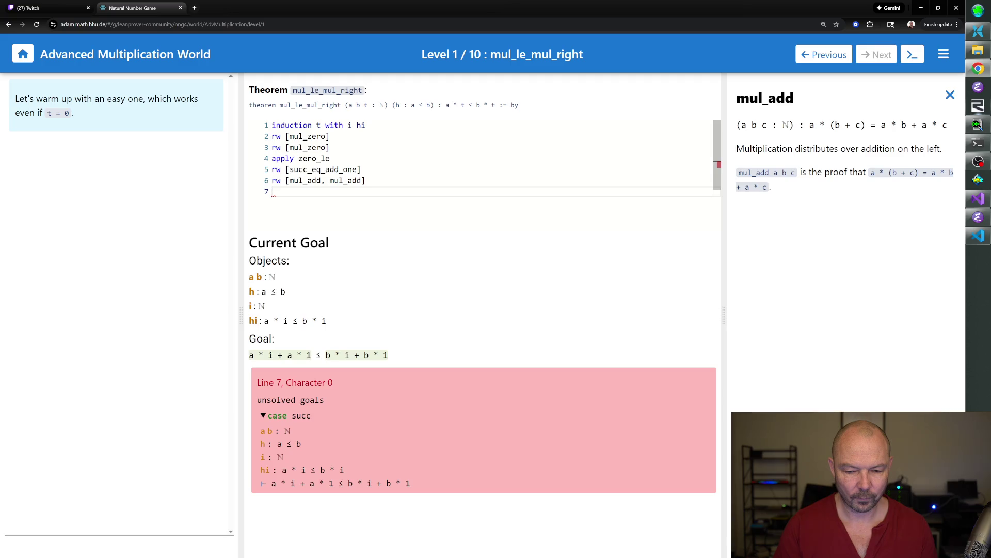
{"action": "type", "text": "simp"}
{"action": "key", "text": "Return"}
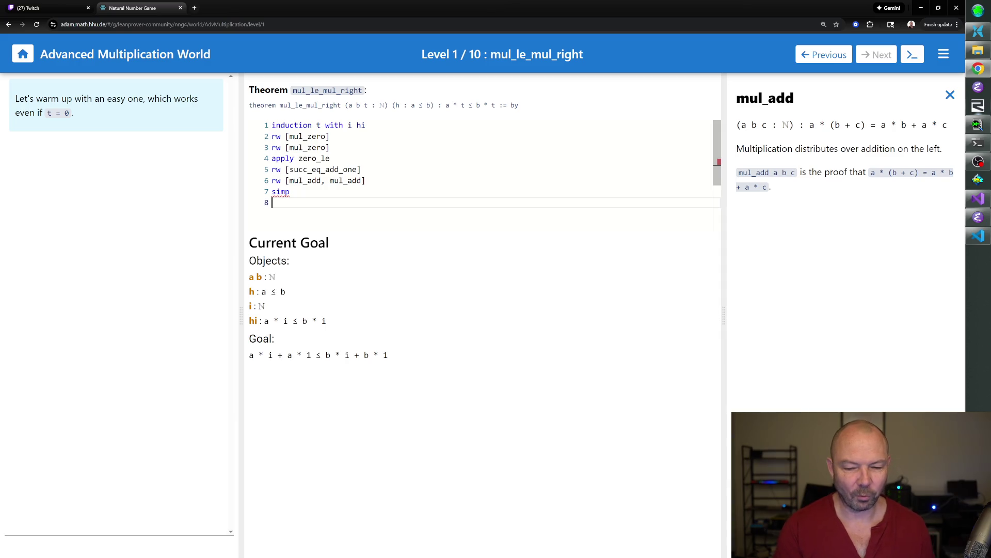
{"action": "key", "text": "BackSpace"}
{"action": "key", "text": "BackSpace"}
{"action": "key", "text": "BackSpace"}
{"action": "key", "text": "BackSpace"}
{"action": "key", "text": "BackSpace"}
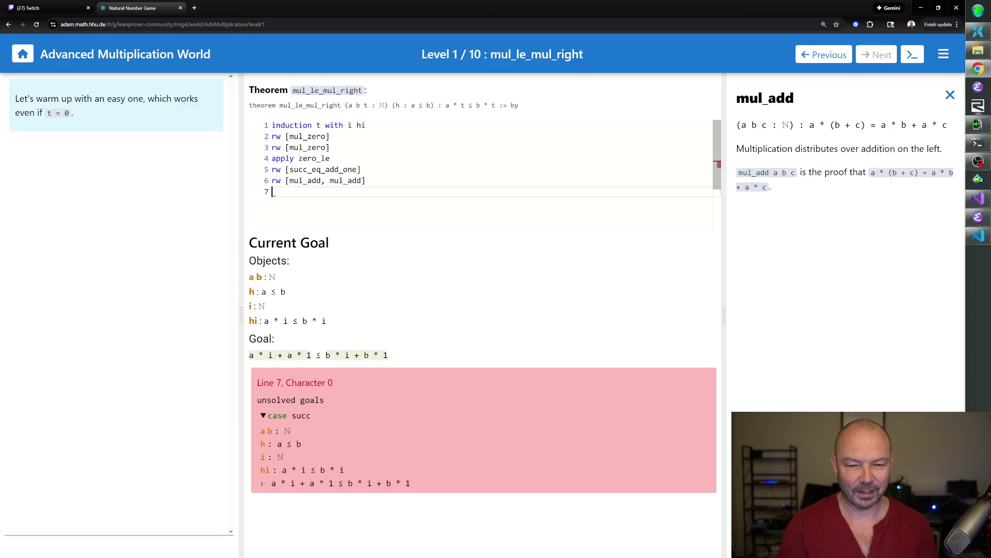
{"action": "type", "text": "rw[mu"}
{"action": "type", "text": "l_one]"}
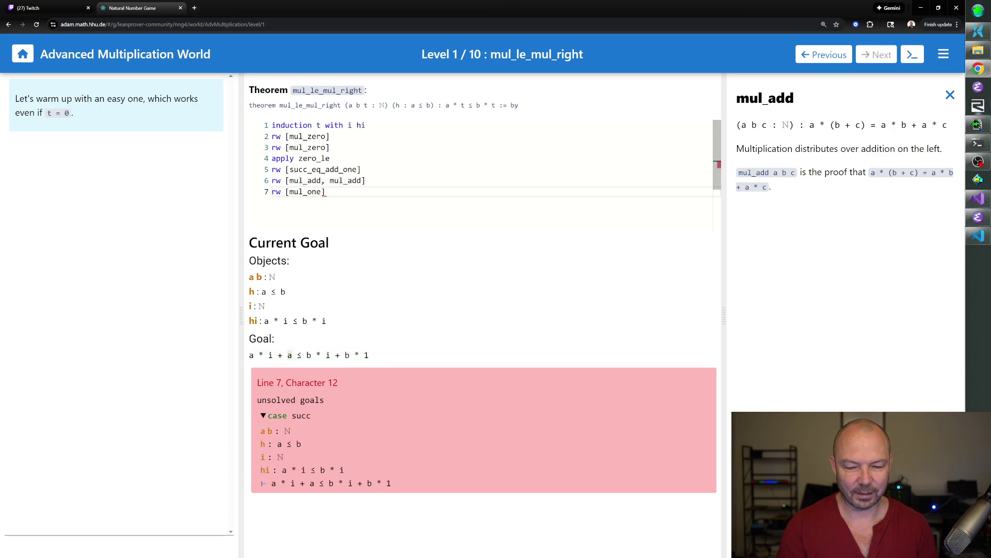
{"action": "type", "text": "mul_"}
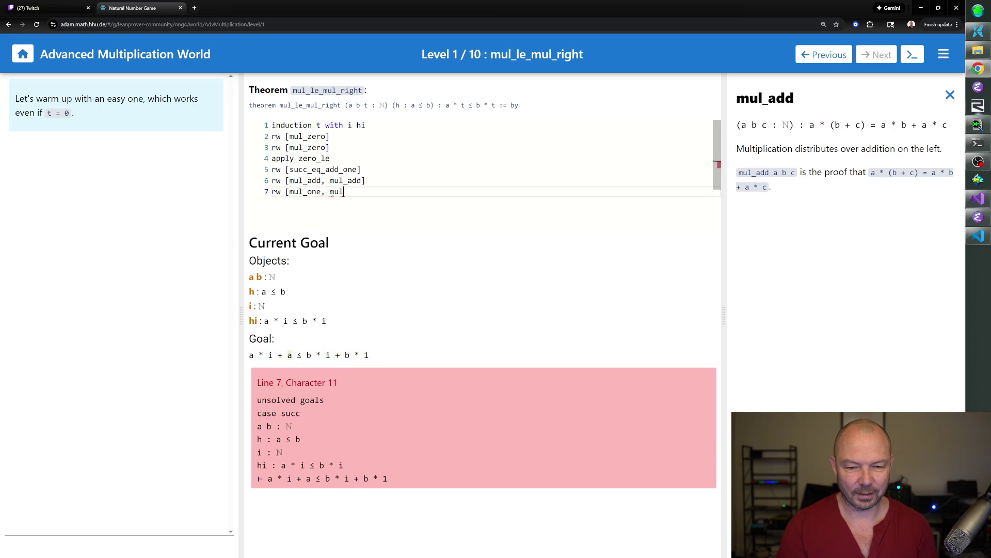
{"action": "type", "text": "one]"}
{"action": "key", "text": "Return"}
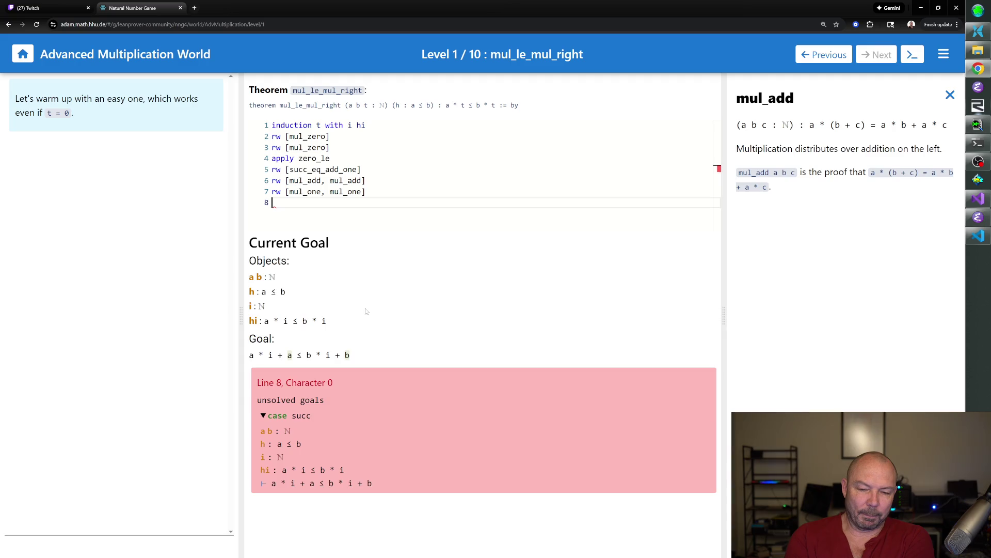
{"action": "type", "text": "cases h"}
- Extend line 8 to cases h with k hk, producing hk : b = a + k
{"action": "key", "text": "Return"}
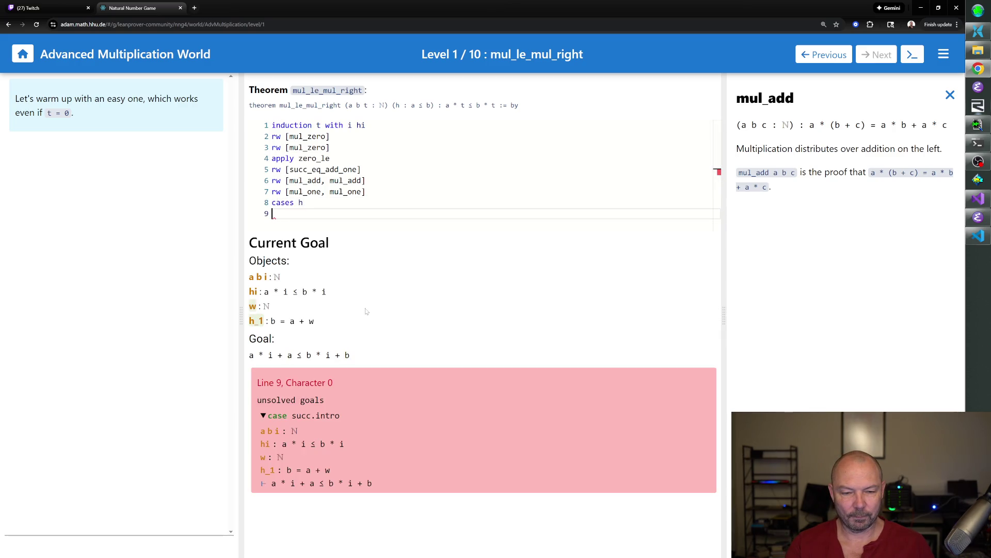
{"action": "key", "text": "BackSpace"}
{"action": "type", "text": "with "}
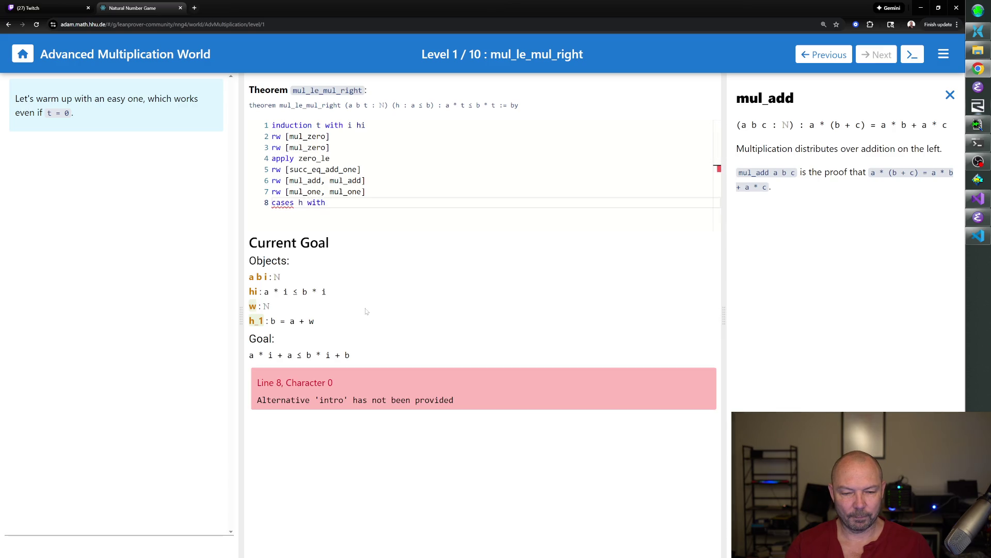
{"action": "type", "text": "k hk"}
{"action": "key", "text": "Return"}
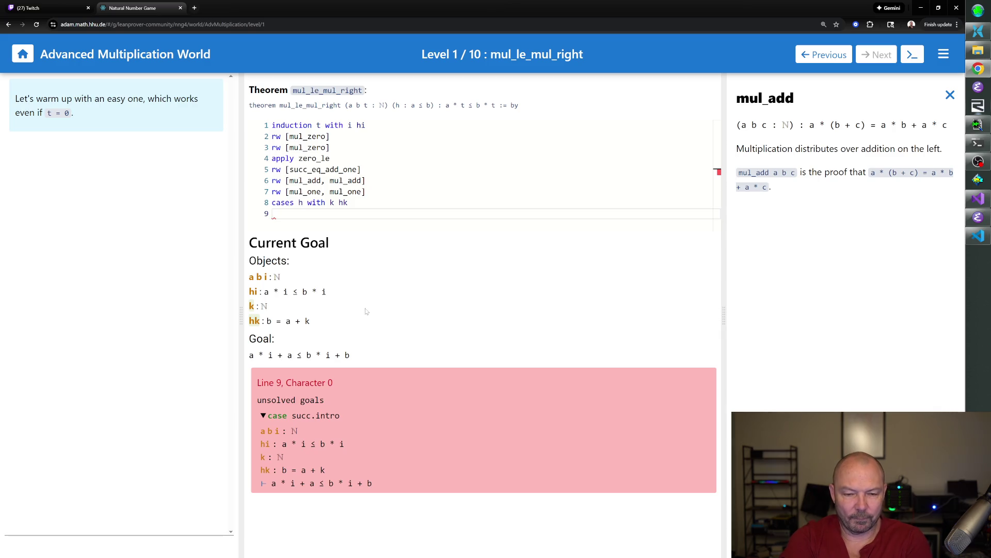
{"action": "type", "text": "apply"}
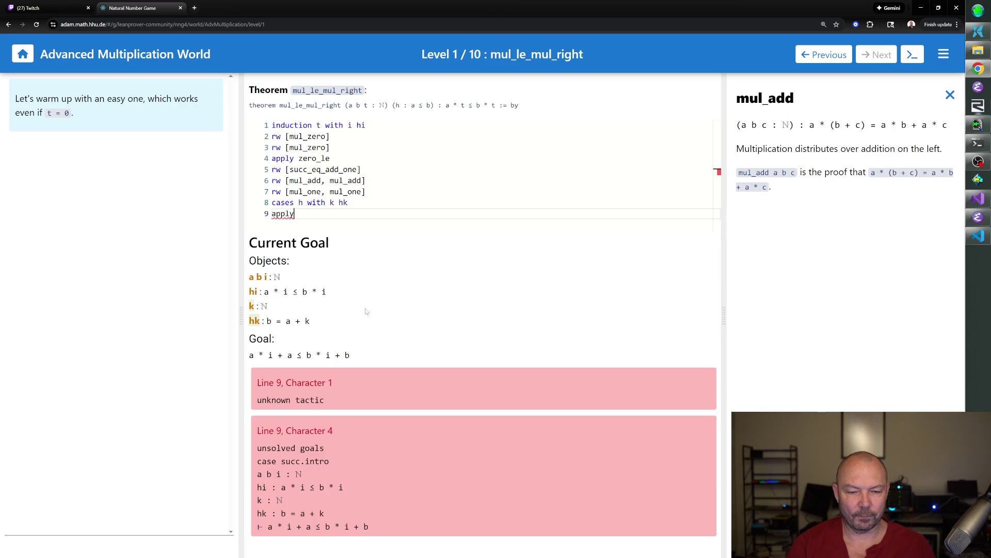
- Replace the mistyped tactic on line 9 with rw [hk]
{"action": "key", "text": "BackSpace"}
{"action": "key", "text": "BackSpace"}
{"action": "key", "text": "BackSpace"}
{"action": "key", "text": "BackSpace"}
{"action": "type", "text": "rw ["}
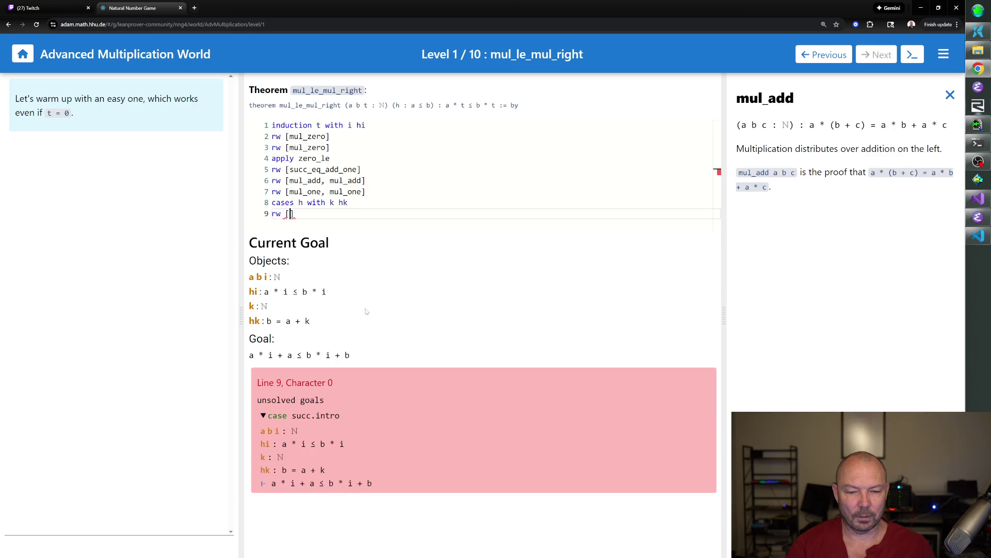
{"action": "type", "text": "hk]"}
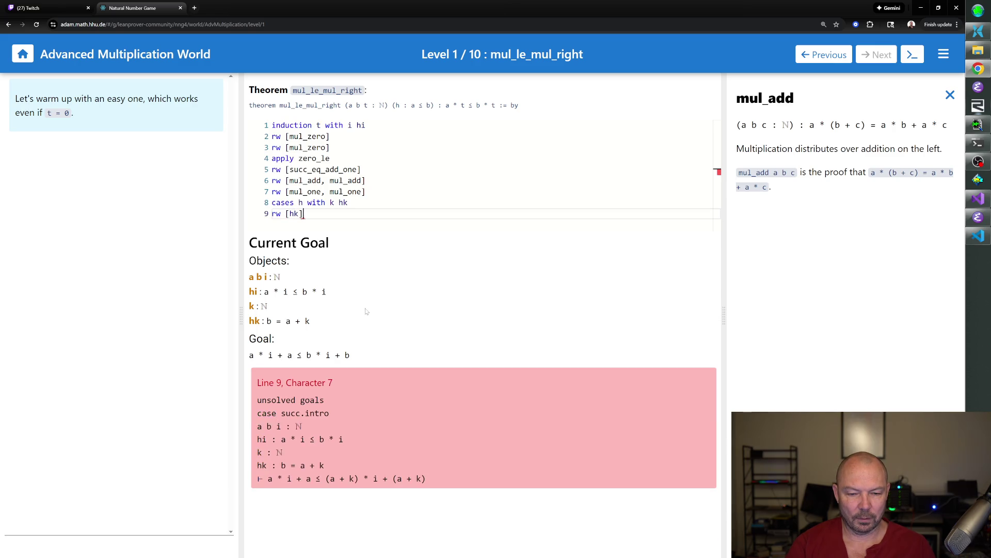
{"action": "key", "text": "Return"}
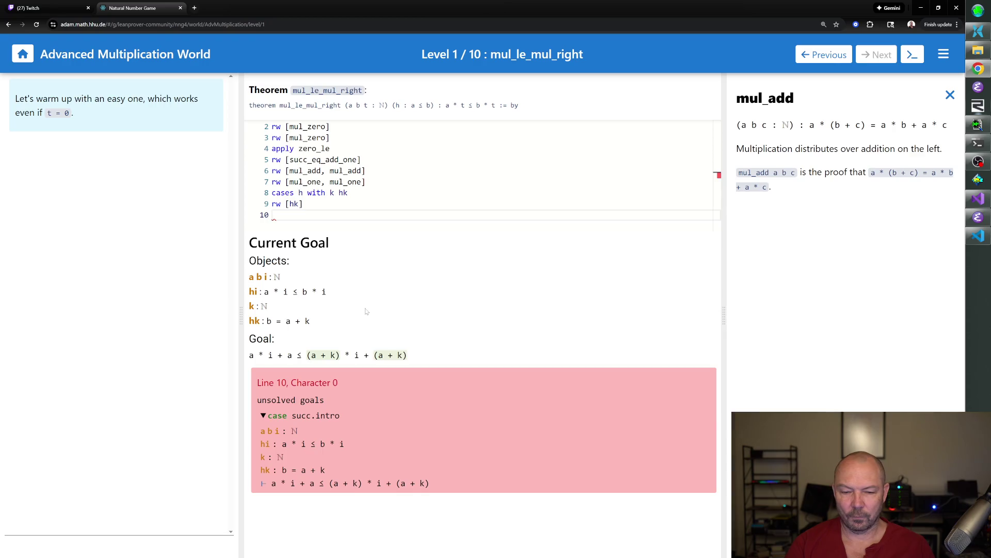
- Look up add_mul and add rw [add_mul] and rw [add_assoc] lines
{"action": "left_click", "coordinate": [950, 94]}
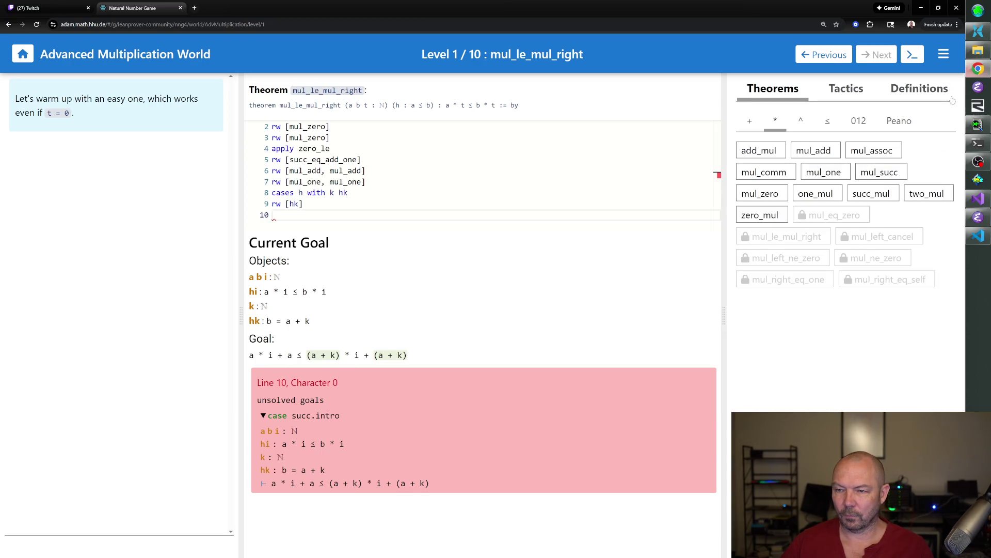
{"action": "left_click", "coordinate": [763, 157]}
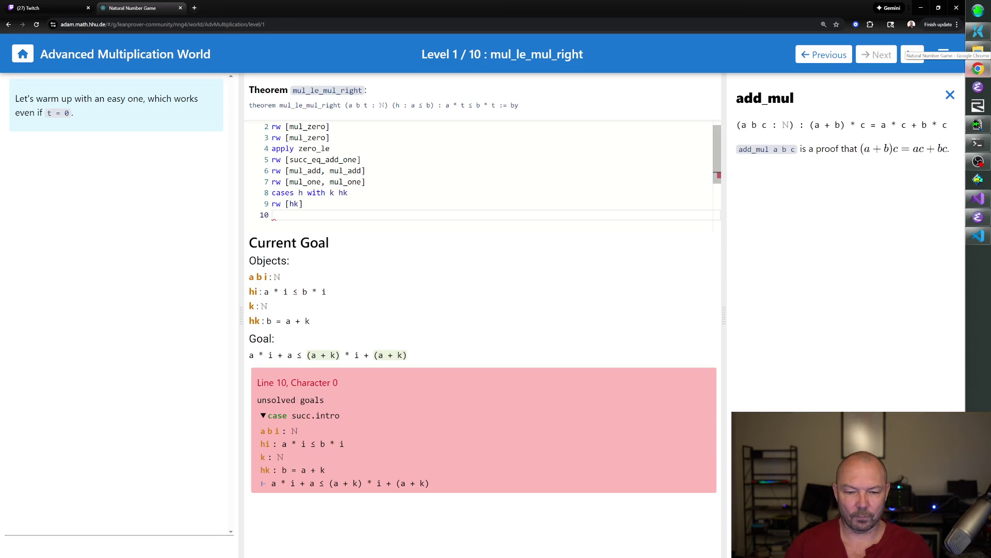
{"action": "type", "text": "rw [add_mul"}
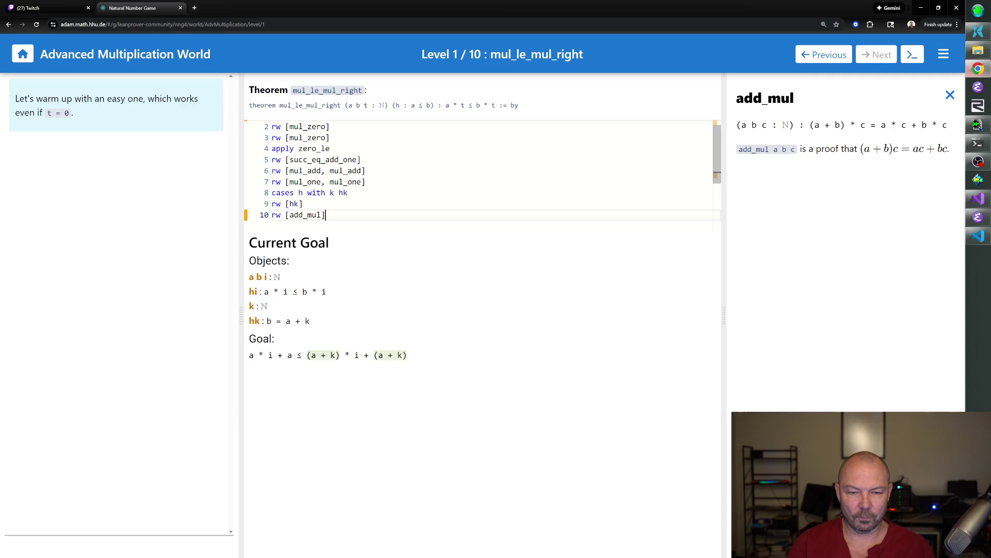
{"action": "key", "text": "Return"}
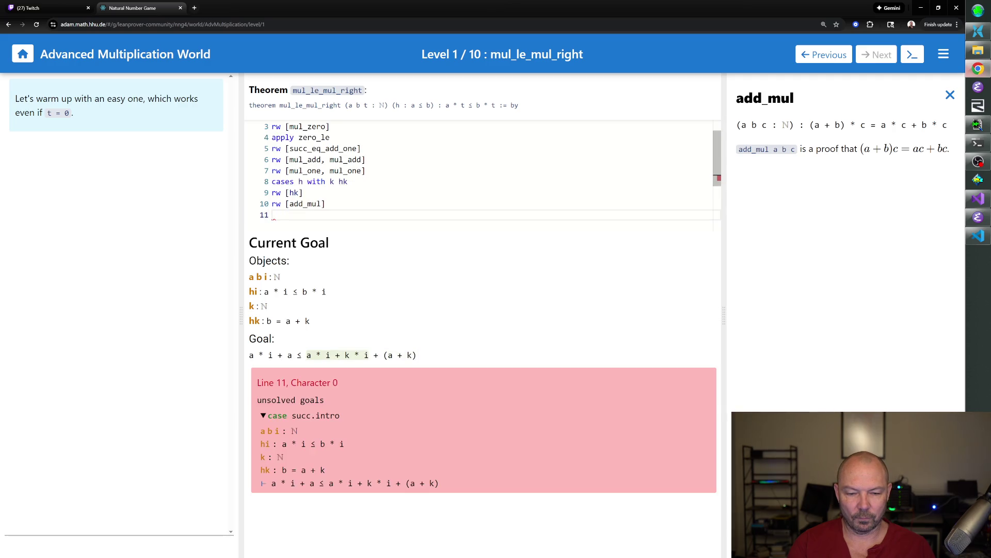
{"action": "type", "text": "rw [add_assoc]"}
{"action": "key", "text": "Return"}
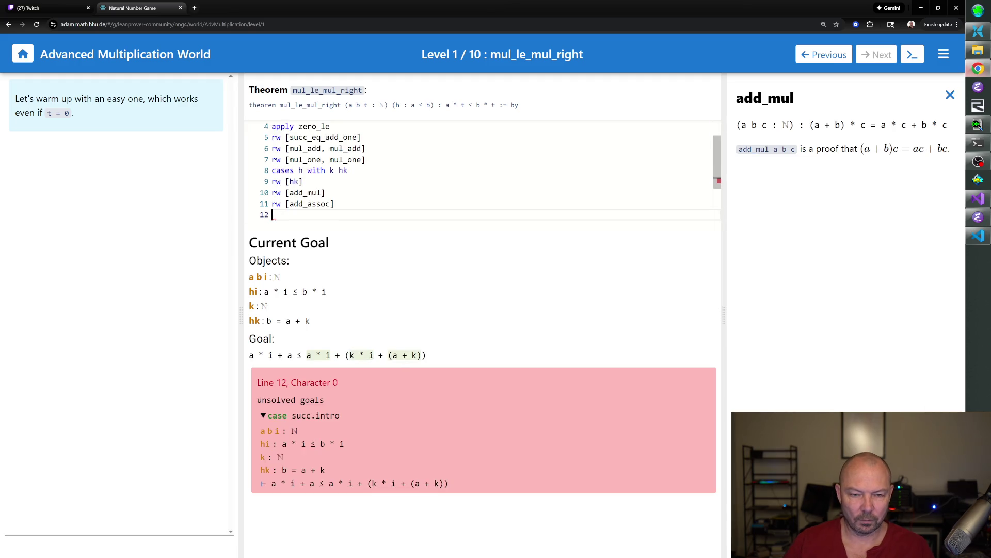
- Reverse the add_assoc rewrite to rw [← add_assoc] and move the caret after the add_mul step
{"action": "key", "text": "Up"}
{"action": "key", "text": "Right"}
{"action": "key", "text": "Right"}
{"action": "key", "text": "Right"}
{"action": "type", "text": "\\l"}
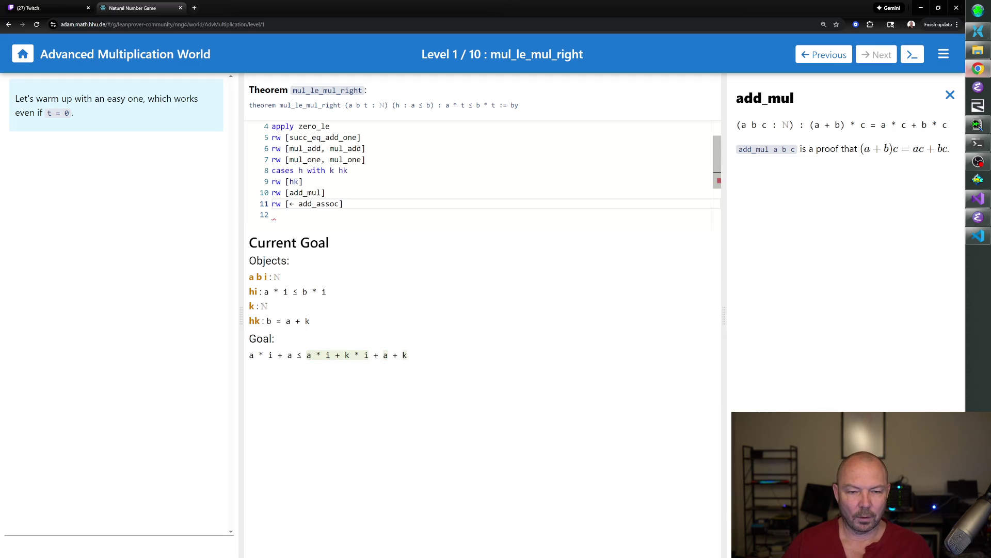
{"action": "key", "text": "Down"}
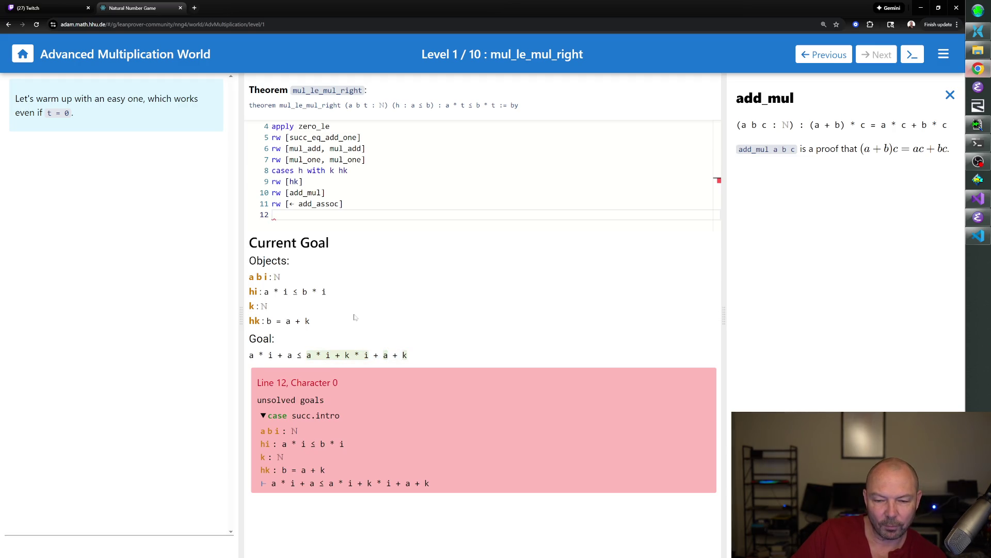
{"action": "left_click", "coordinate": [326, 192]}
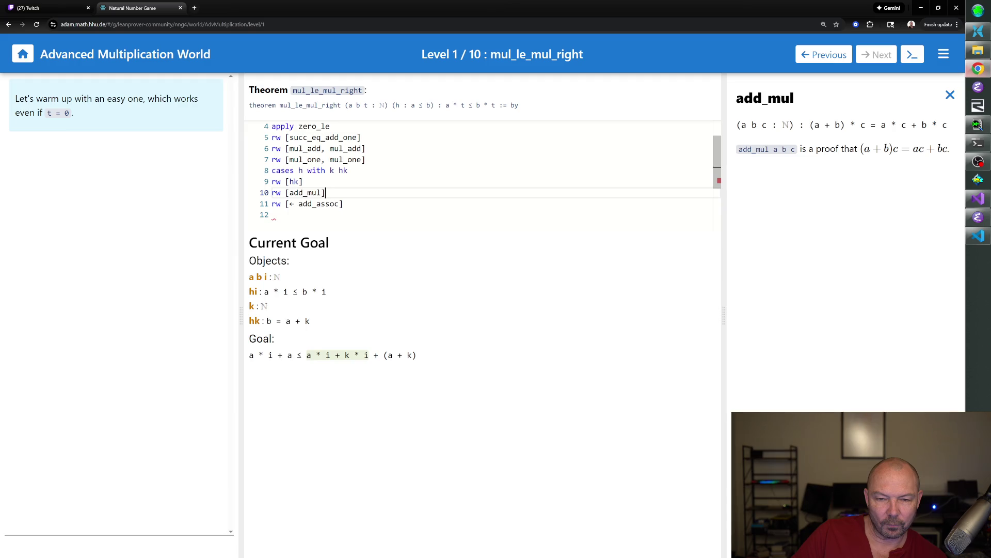
{"action": "key", "text": "Return"}
{"action": "type", "text": "rw [add_comm]"}
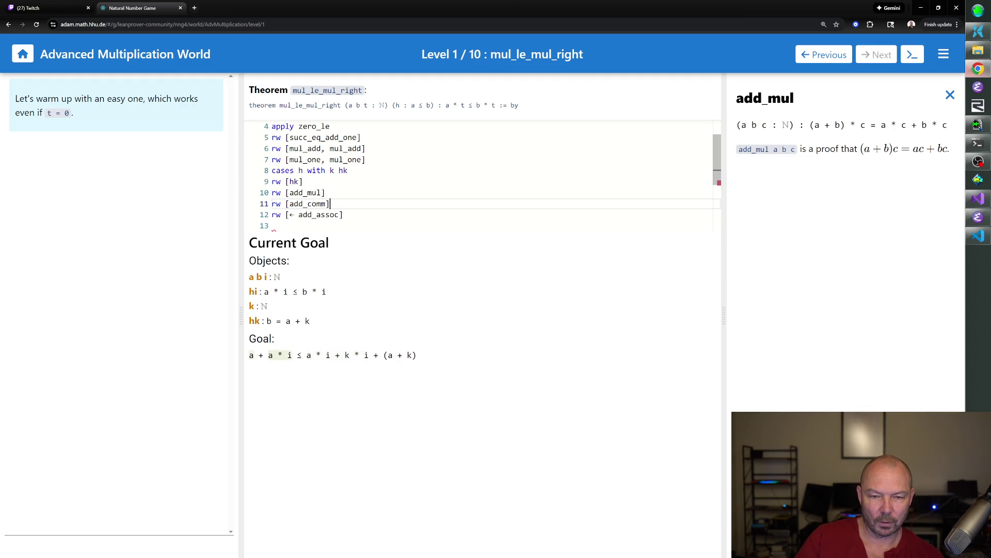
{"action": "left_click", "coordinate": [280, 204]}
{"action": "key", "text": "BackSpace"}
{"action": "key", "text": "BackSpace"}
{"action": "type", "text": "nth_rewrite 3"}
{"action": "key", "text": "BackSpace"}
{"action": "type", "text": "4"}
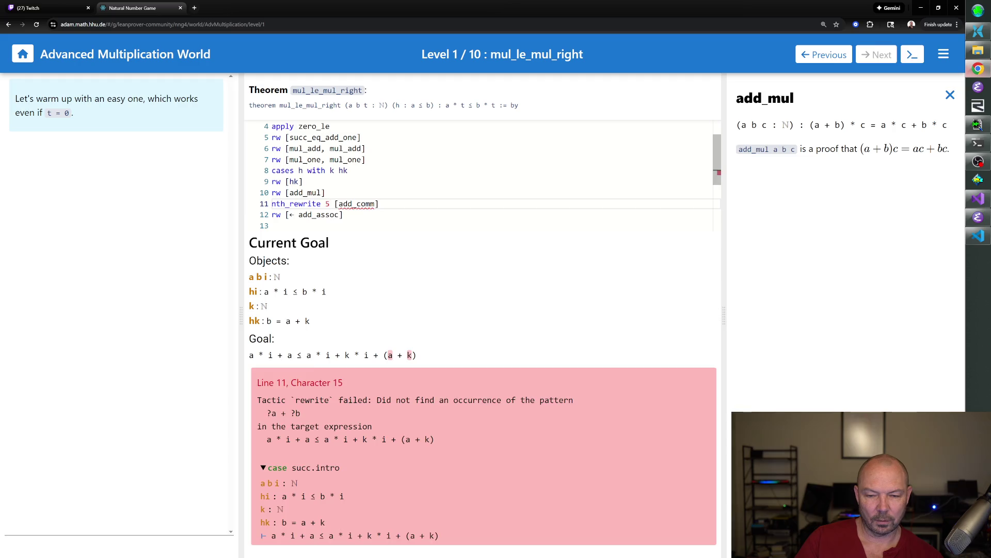
{"action": "key", "text": "BackSpace"}
{"action": "type", "text": "2"}
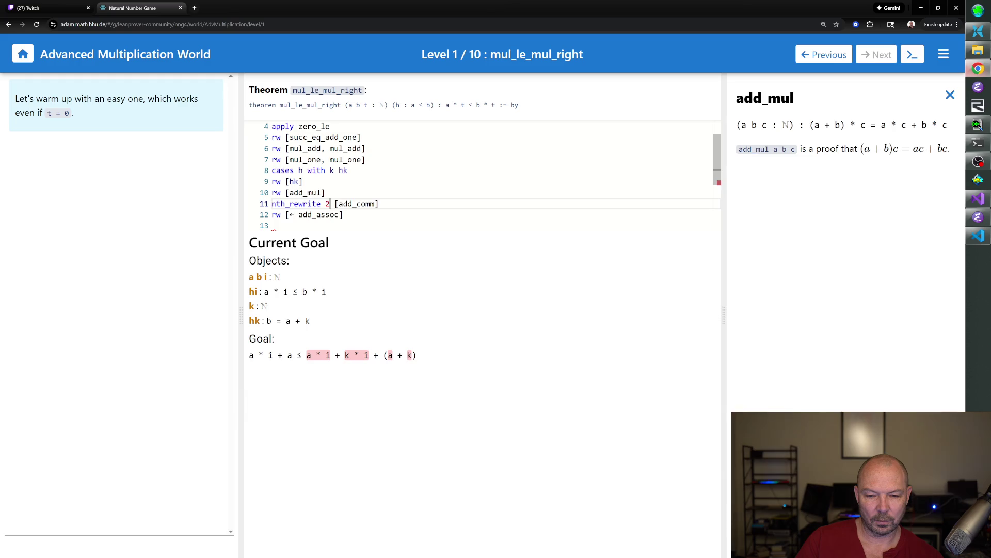
{"action": "key", "text": "End"}
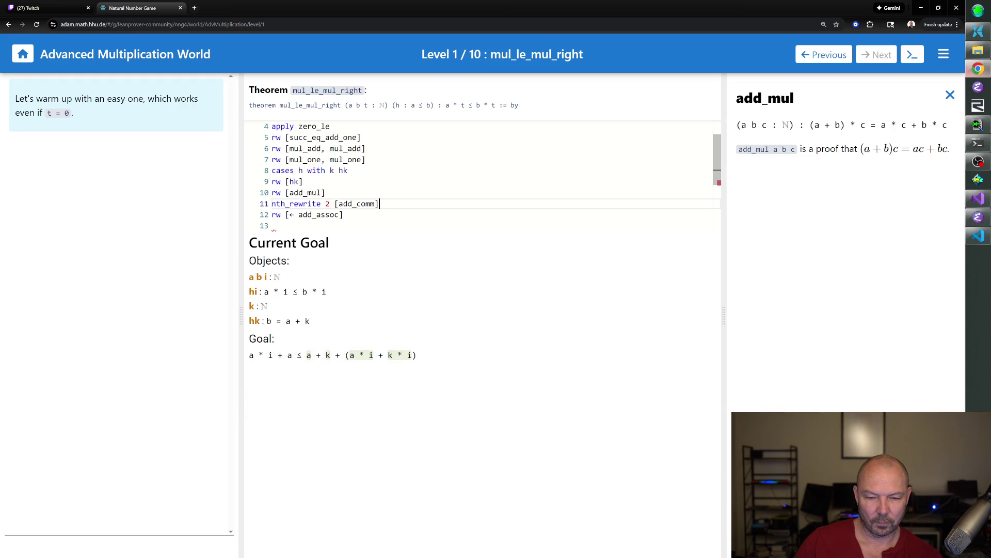
{"action": "key", "text": "Left"}
{"action": "key", "text": "Left"}
{"action": "key", "text": "Left"}
{"action": "key", "text": "BackSpace"}
{"action": "type", "text": "3"}
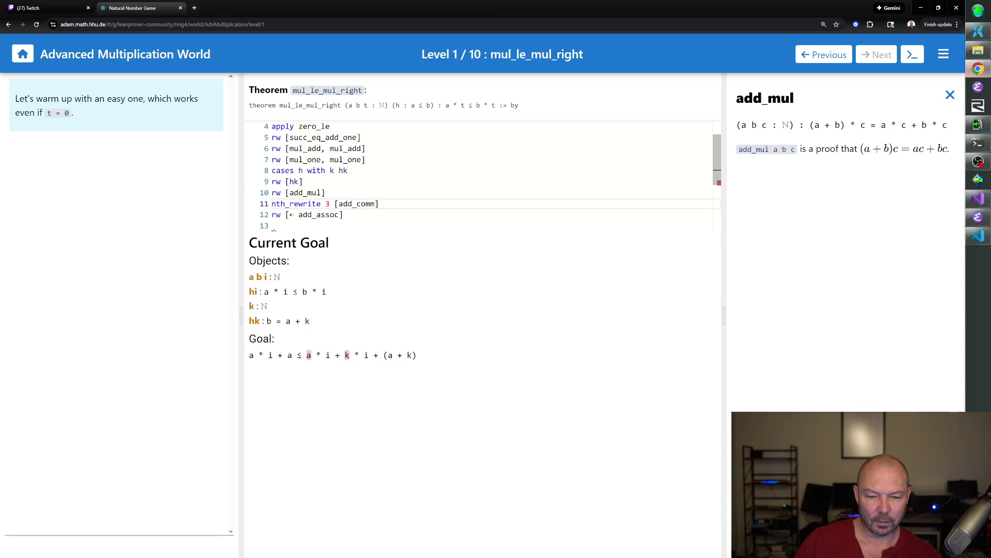
{"action": "left_click_drag", "start_coordinate": [379, 203], "coordinate": [272, 203]}
{"action": "key", "text": "BackSpace"}
{"action": "key", "text": "BackSpace"}
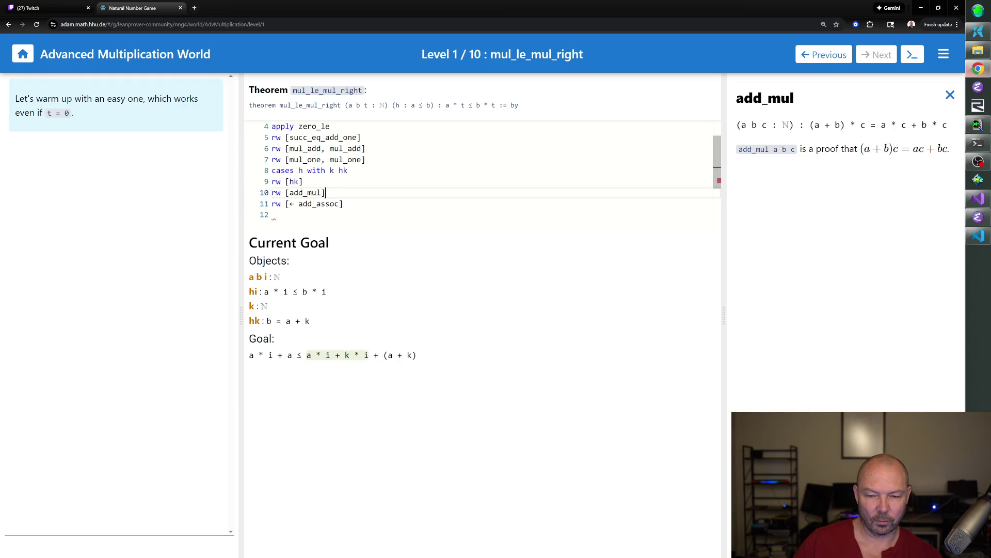
{"action": "key", "text": "Down"}
{"action": "key", "text": "End"}
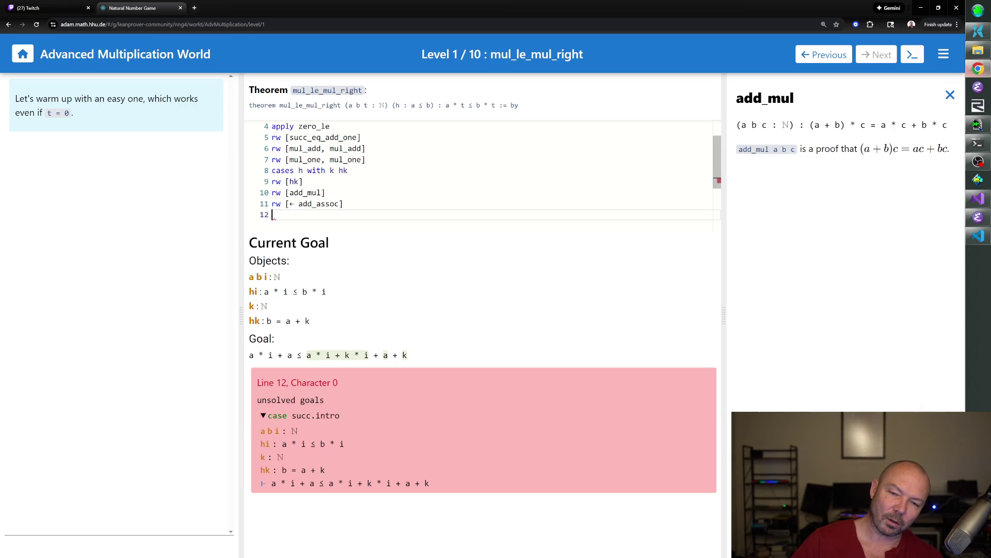
- Close the add_mul panel and show the Tactics list
{"action": "left_click", "coordinate": [950, 95]}
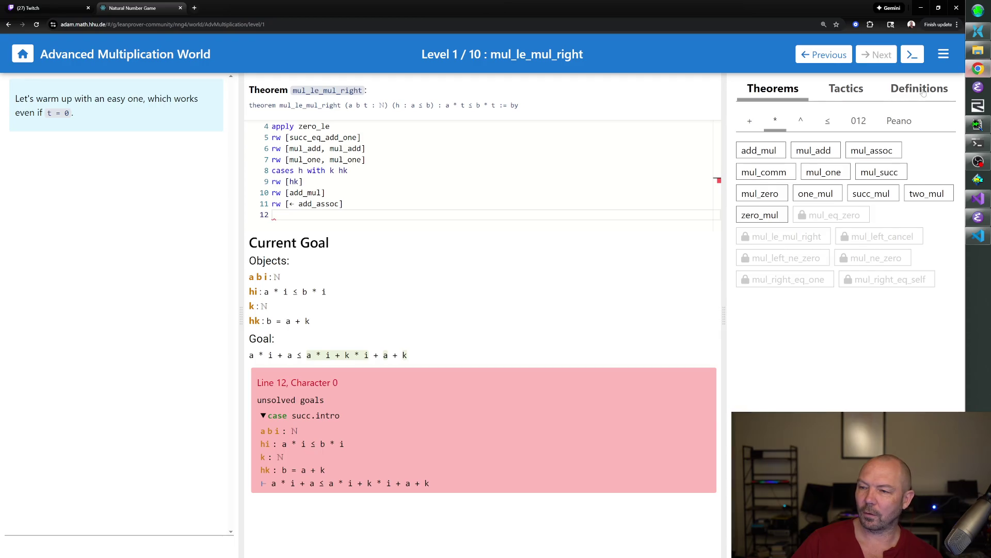
{"action": "left_click", "coordinate": [923, 93]}
{"action": "left_click", "coordinate": [861, 92]}
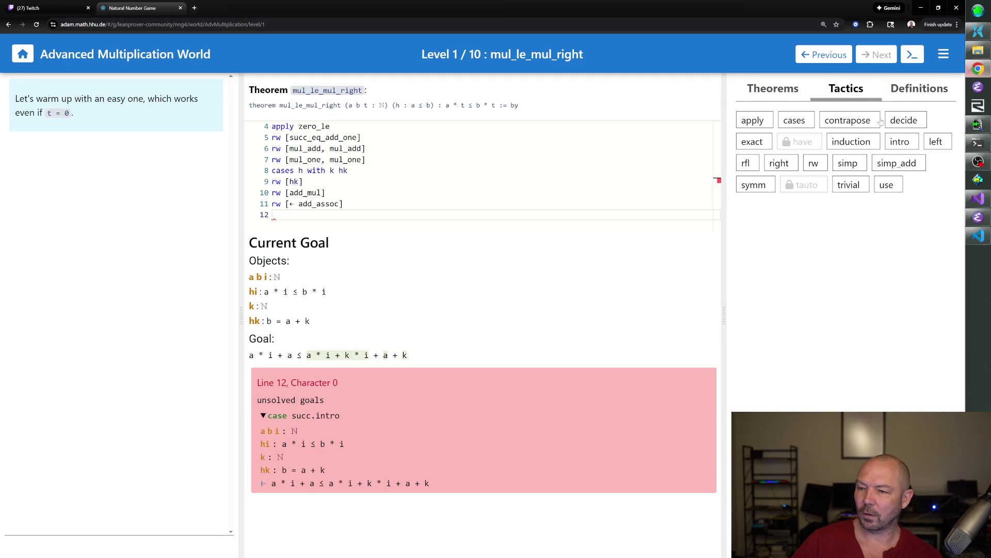
{"action": "type", "text": "decide"}
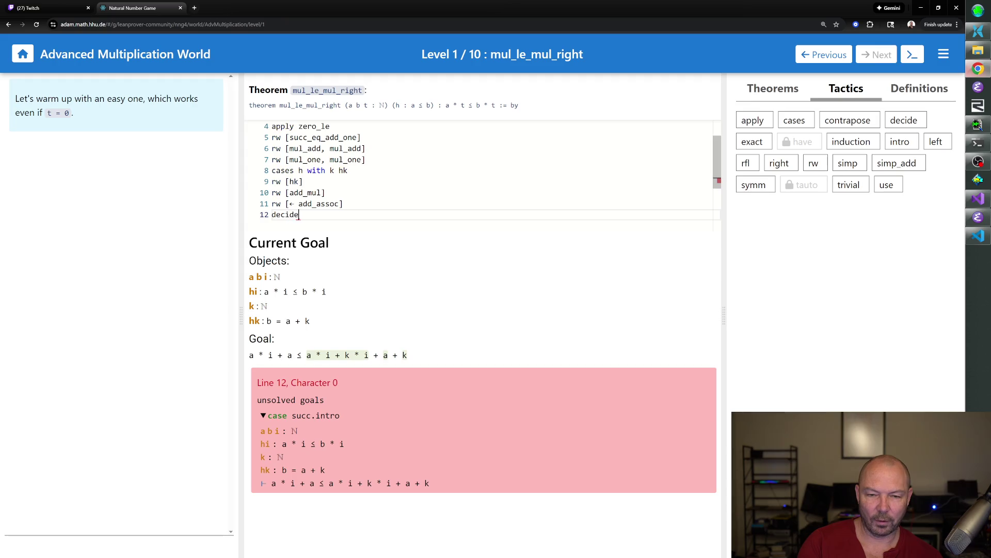
- Try decide and simp on line 12, then erase both failed attempts
{"action": "key", "text": "Return"}
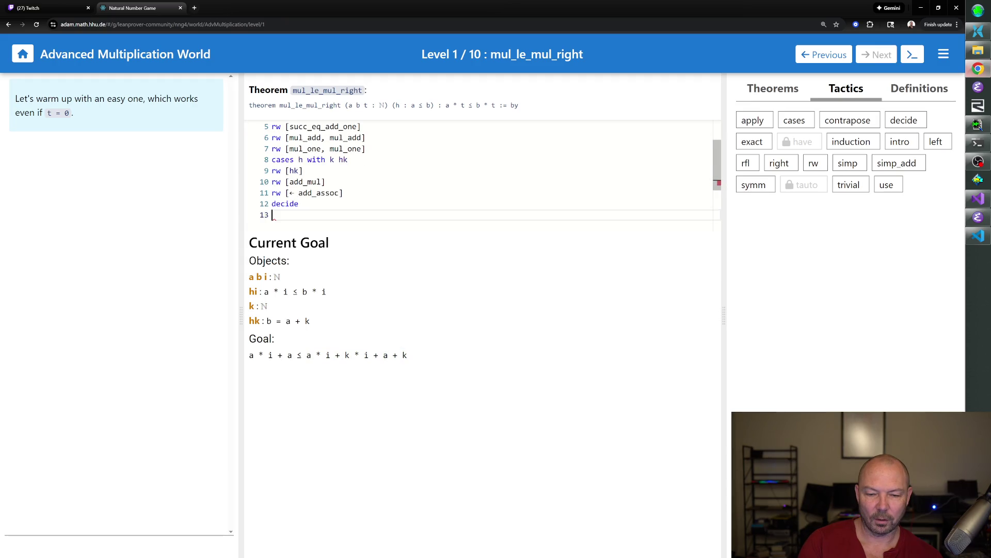
{"action": "key", "text": "BackSpace"}
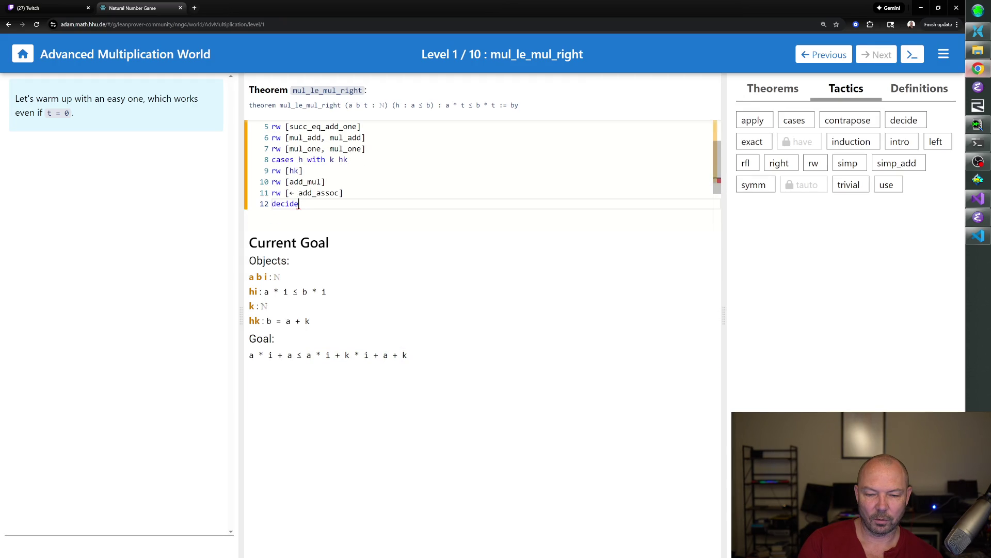
{"action": "key", "text": "BackSpace"}
{"action": "key", "text": "BackSpace"}
{"action": "key", "text": "BackSpace"}
{"action": "key", "text": "BackSpace"}
{"action": "key", "text": "BackSpace"}
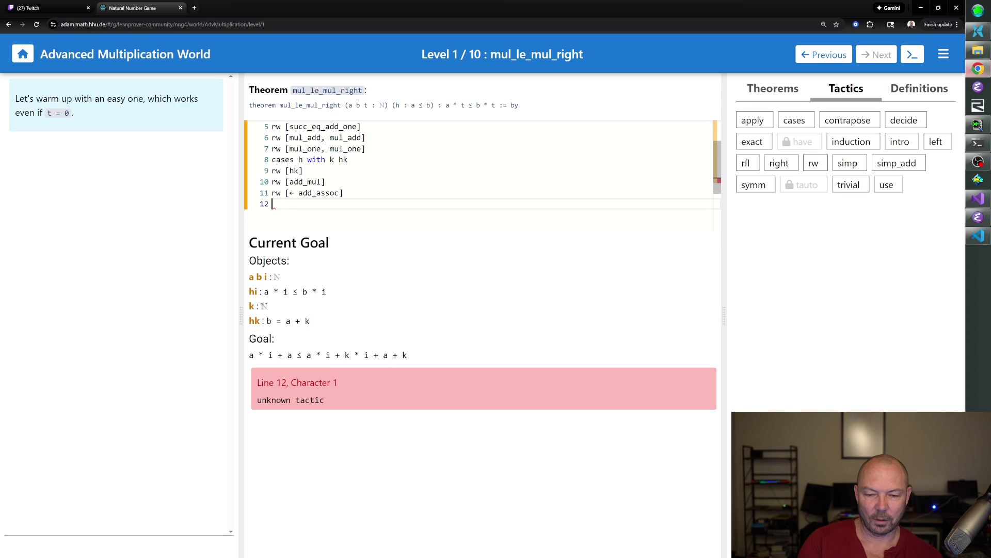
{"action": "type", "text": "simp"}
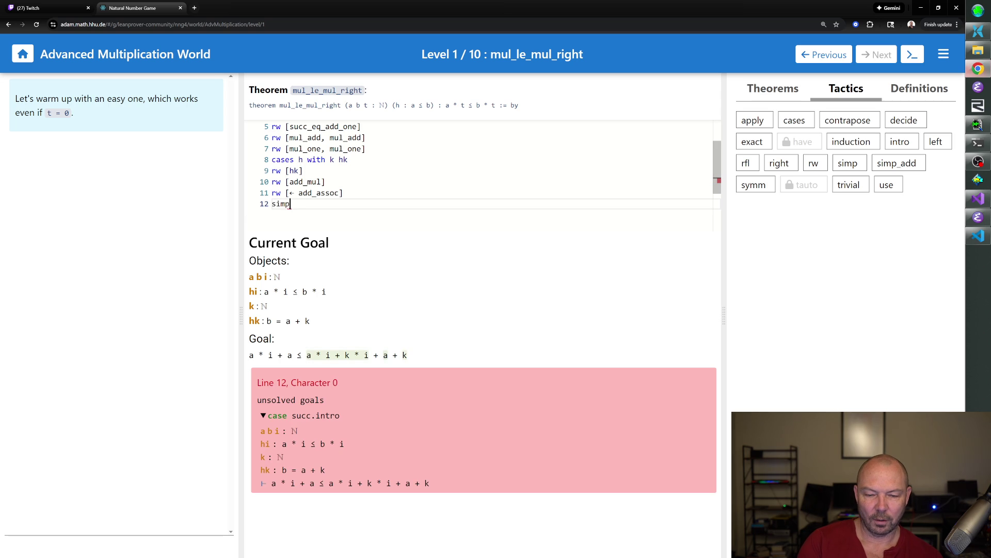
{"action": "key", "text": "BackSpace"}
{"action": "key", "text": "BackSpace"}
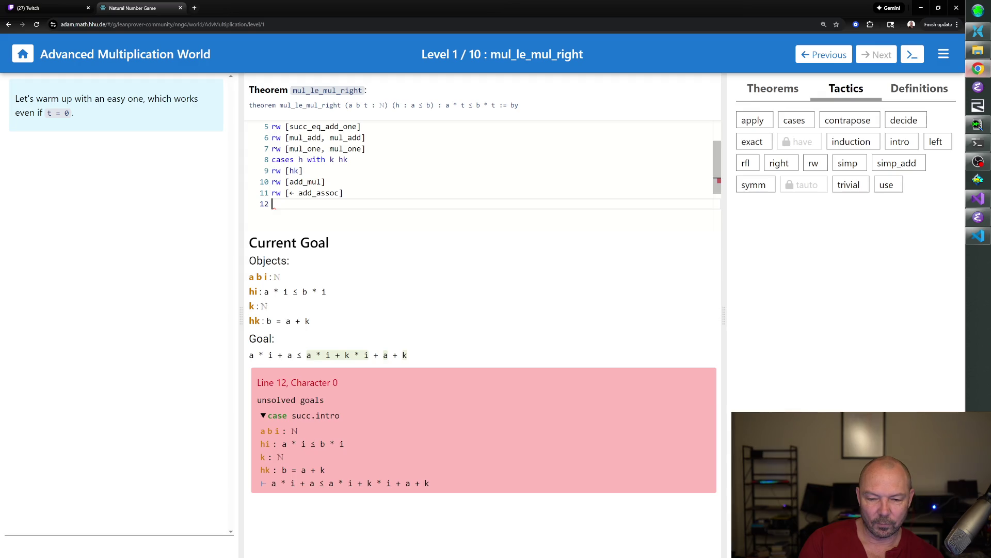
{"action": "type", "text": "rw ["}
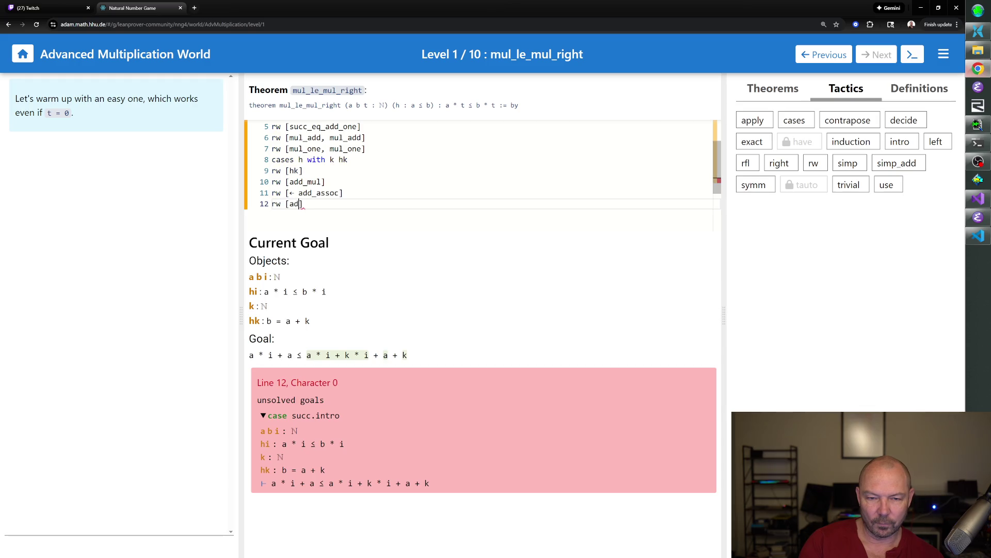
{"action": "type", "text": "add_assoc]"}
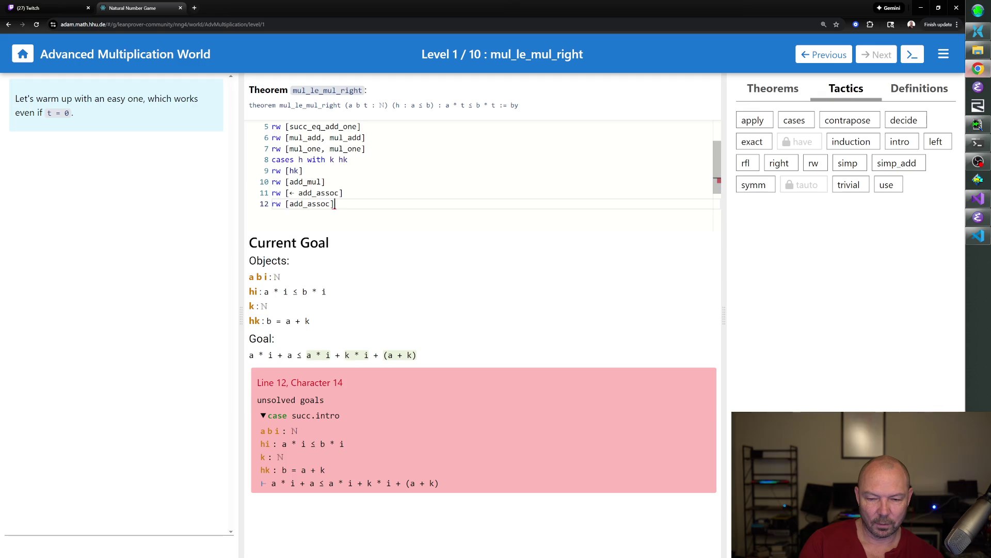
{"action": "key", "text": "BackSpace"}
{"action": "key", "text": "BackSpace"}
{"action": "key", "text": "BackSpace"}
{"action": "key", "text": "BackSpace"}
{"action": "key", "text": "BackSpace"}
{"action": "key", "text": "BackSpace"}
{"action": "key", "text": "BackSpace"}
{"action": "key", "text": "BackSpace"}
{"action": "key", "text": "BackSpace"}
{"action": "key", "text": "BackSpace"}
{"action": "key", "text": "BackSpace"}
{"action": "key", "text": "BackSpace"}
{"action": "key", "text": "BackSpace"}
{"action": "key", "text": "BackSpace"}
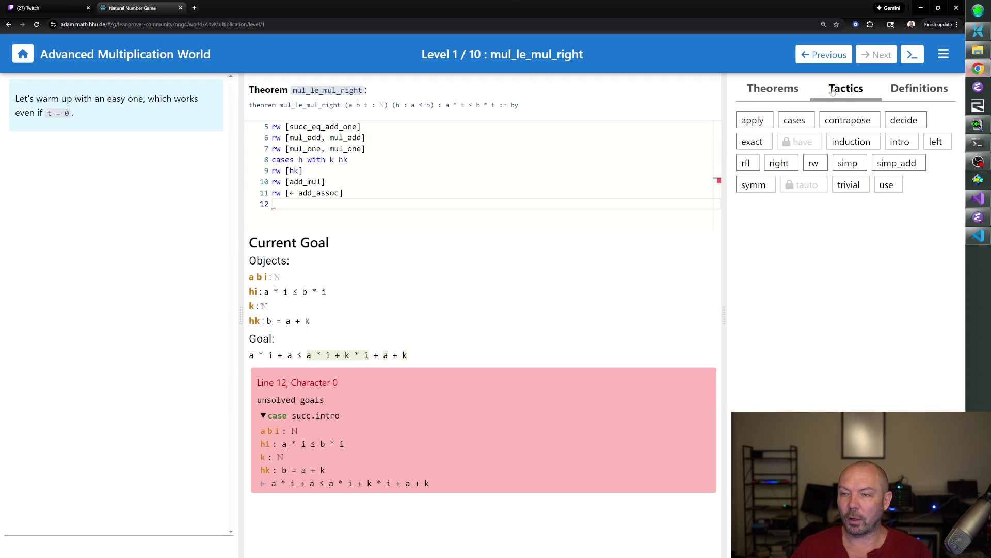
- Read the add_assoc statement in the + theorems, then leave add_left_cancel's statement displayed
{"action": "left_click", "coordinate": [793, 90]}
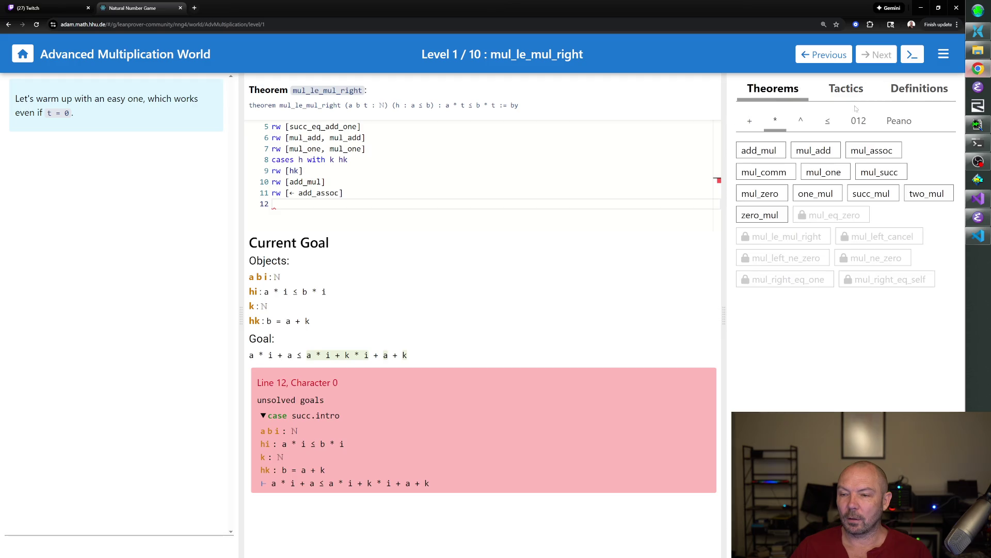
{"action": "left_click", "coordinate": [749, 123]}
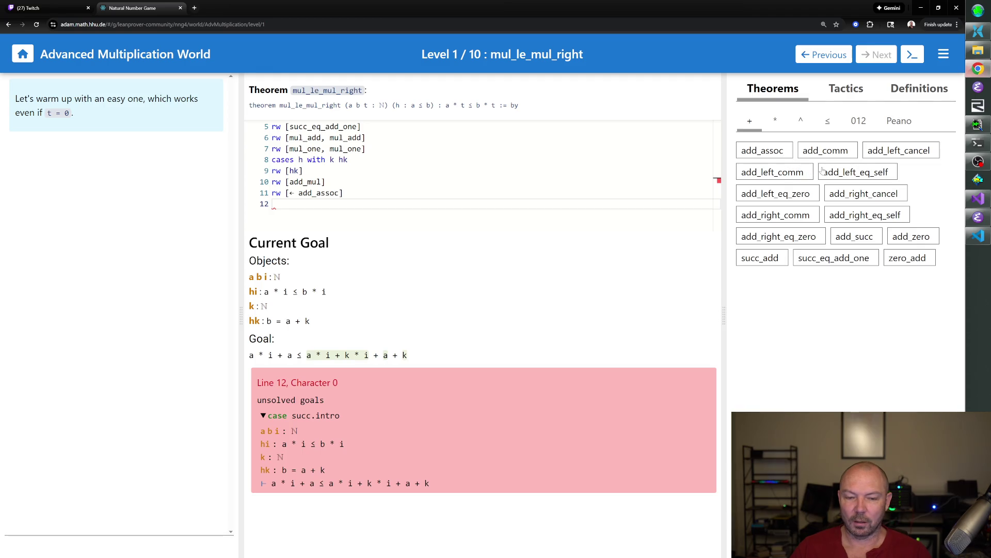
{"action": "left_click", "coordinate": [785, 155]}
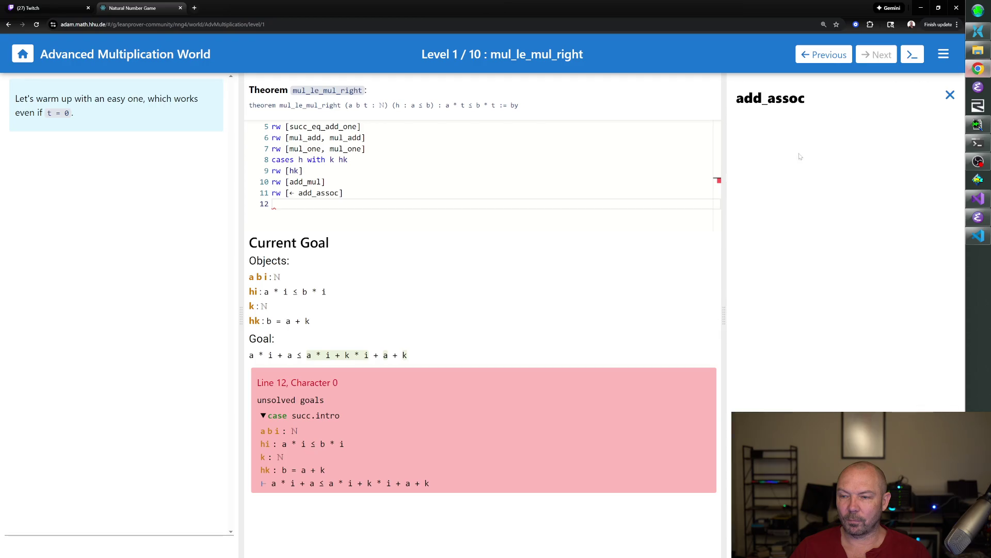
{"action": "left_click", "coordinate": [951, 95]}
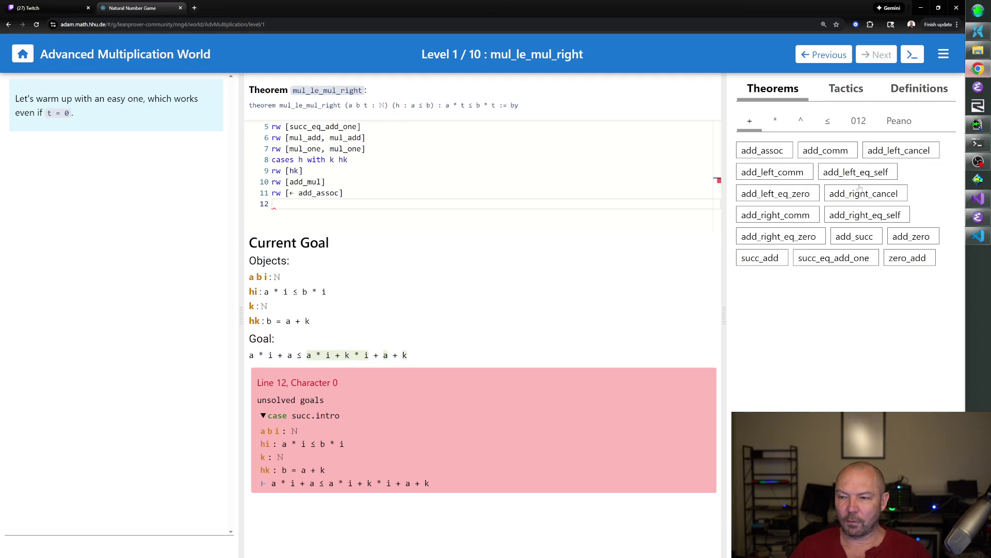
{"action": "left_click", "coordinate": [890, 155]}
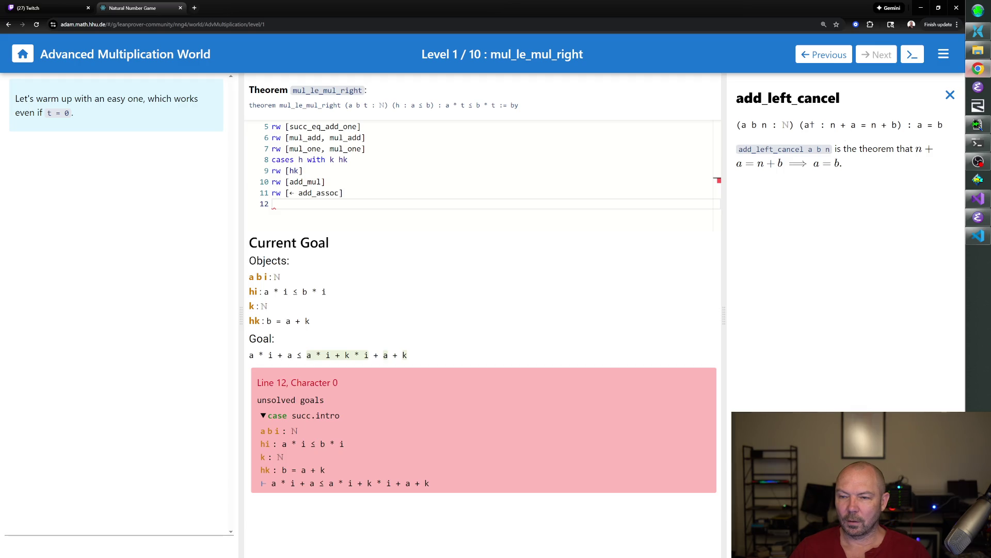
{"action": "type", "text": "apply "}
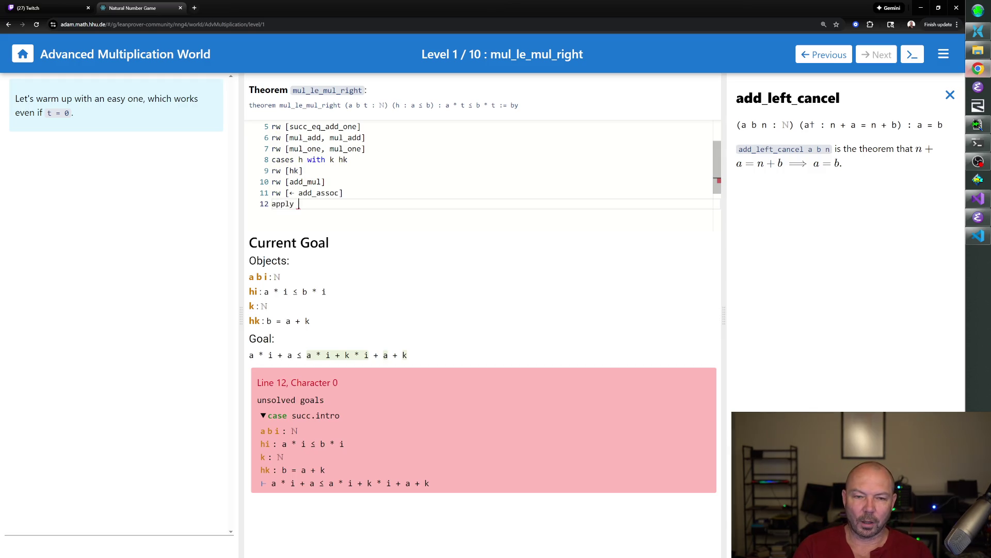
{"action": "type", "text": "add_left_cancel"}
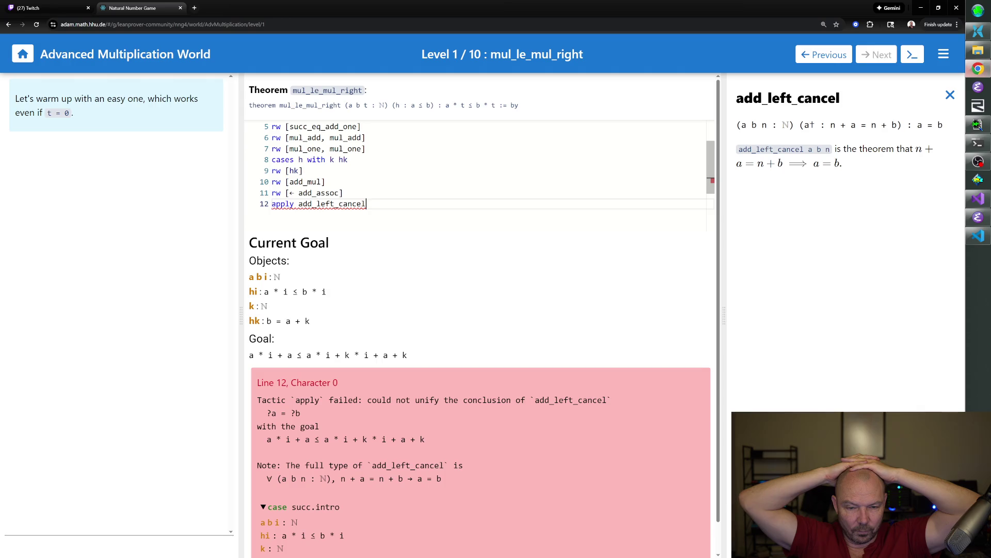
- Erase the rejected 'apply add_left_cancel' line after the unification error
{"action": "key", "text": "BackSpace"}
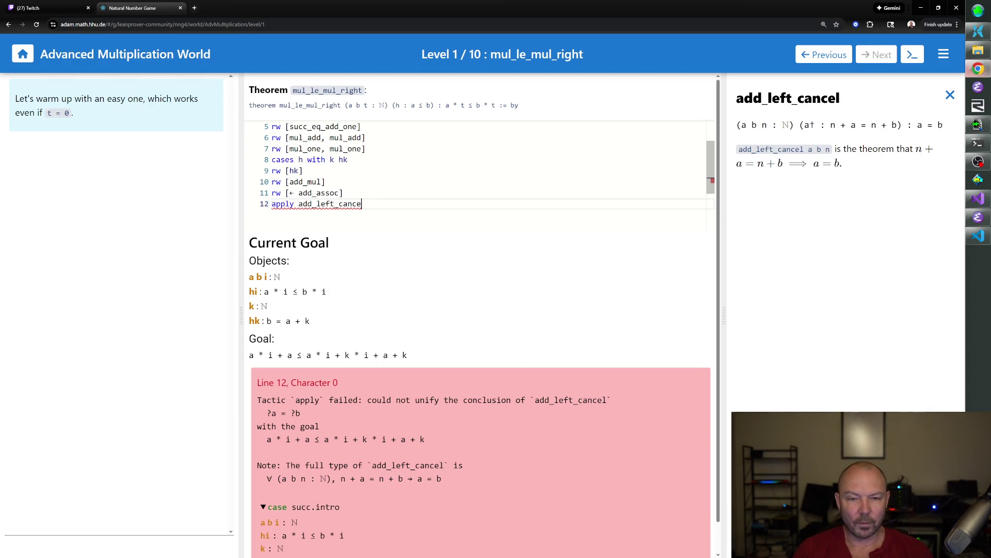
{"action": "key", "text": "BackSpace"}
{"action": "key", "text": "BackSpace"}
{"action": "key", "text": "BackSpace"}
{"action": "key", "text": "BackSpace"}
{"action": "key", "text": "BackSpace"}
{"action": "key", "text": "BackSpace"}
{"action": "key", "text": "BackSpace"}
{"action": "key", "text": "BackSpace"}
{"action": "type", "text": "use k*i"}
{"action": "key", "text": "BackSpace"}
{"action": "key", "text": "BackSpace"}
{"action": "key", "text": "BackSpace"}
{"action": "key", "text": "BackSpace"}
{"action": "key", "text": "BackSpace"}
{"action": "key", "text": "BackSpace"}
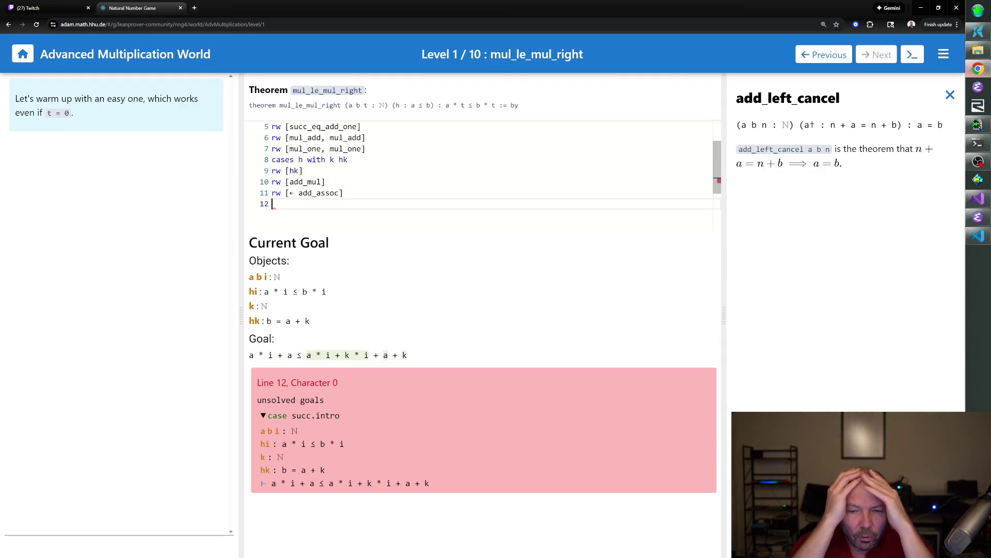
{"action": "type", "text": "use k*i+k"}
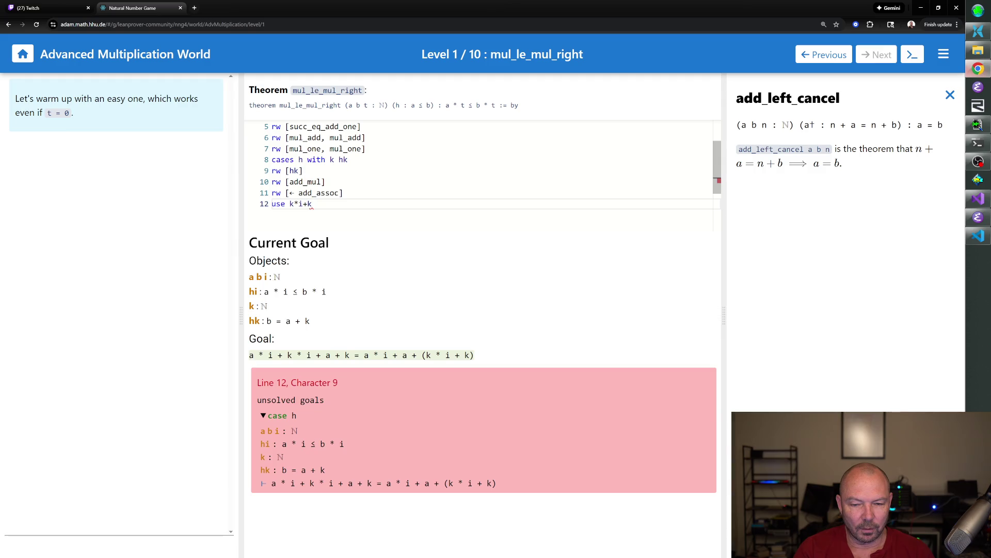
- Supply 'use k*i+k' as the witness and rewrite with reversed add_assoc
{"action": "key", "text": "Return"}
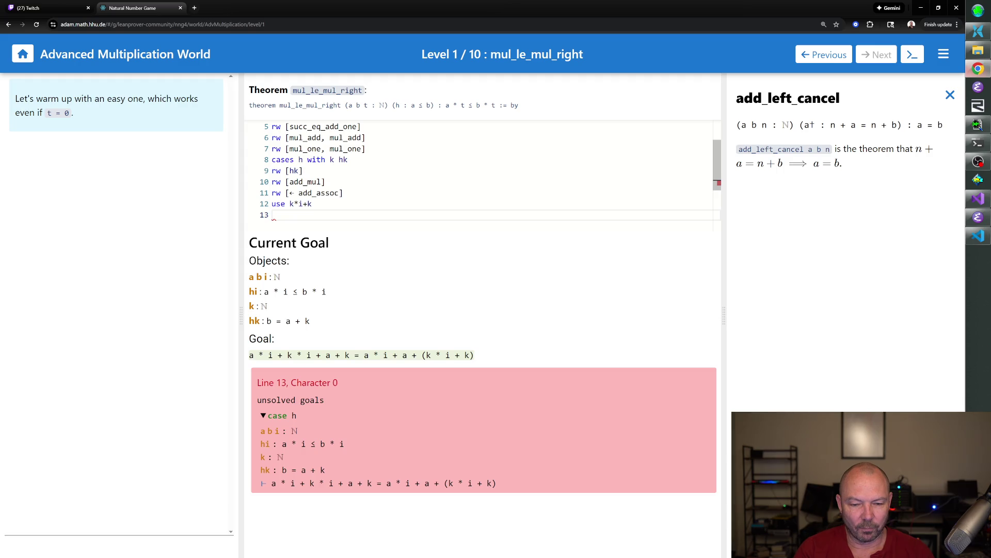
{"action": "type", "text": "simp"}
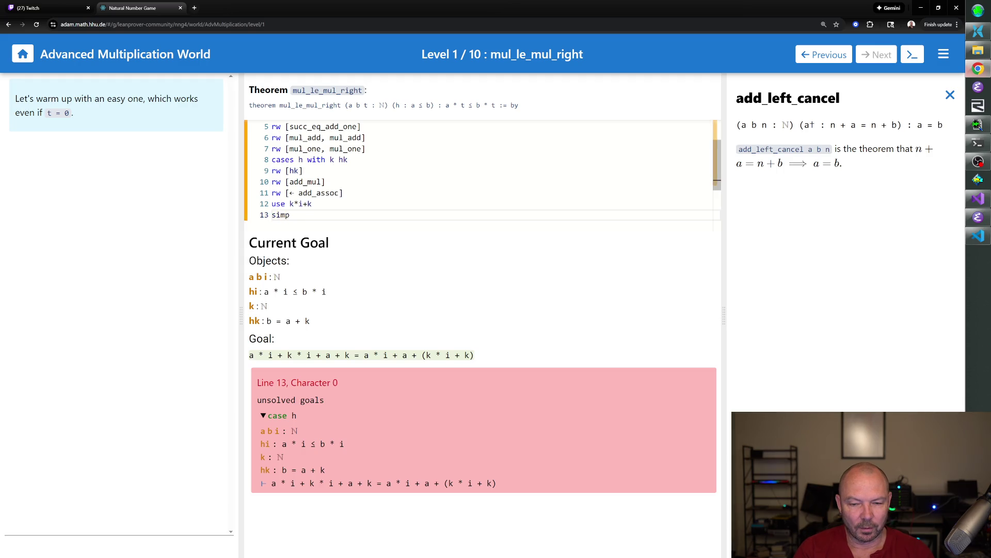
{"action": "key", "text": "BackSpace"}
{"action": "key", "text": "BackSpace"}
{"action": "key", "text": "BackSpace"}
{"action": "key", "text": "BackSpace"}
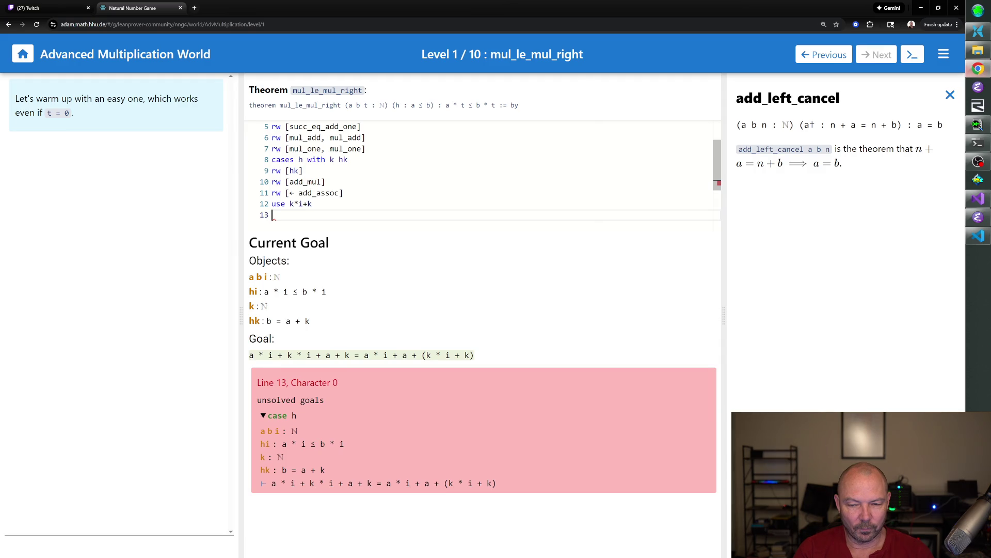
{"action": "type", "text": "rw "}
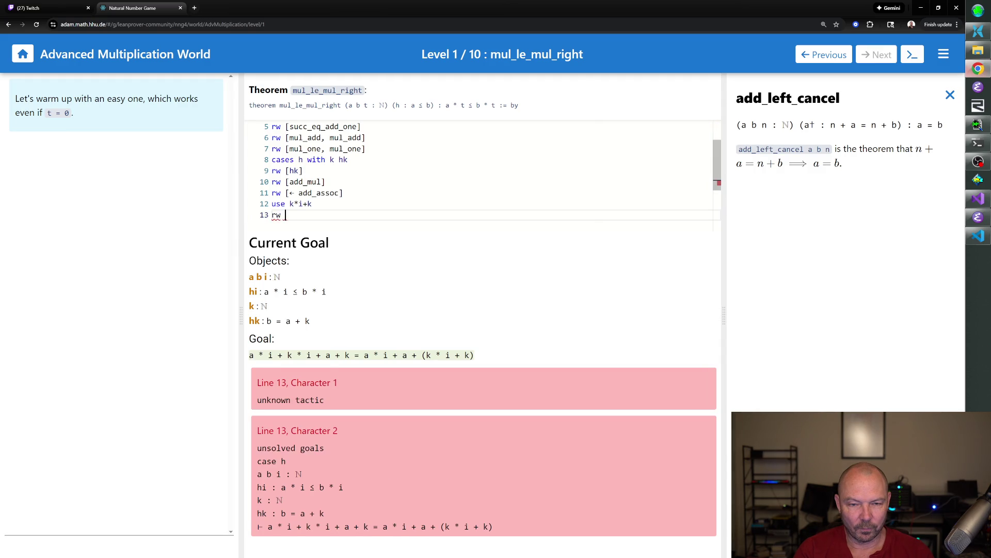
{"action": "type", "text": "[← add_as"}
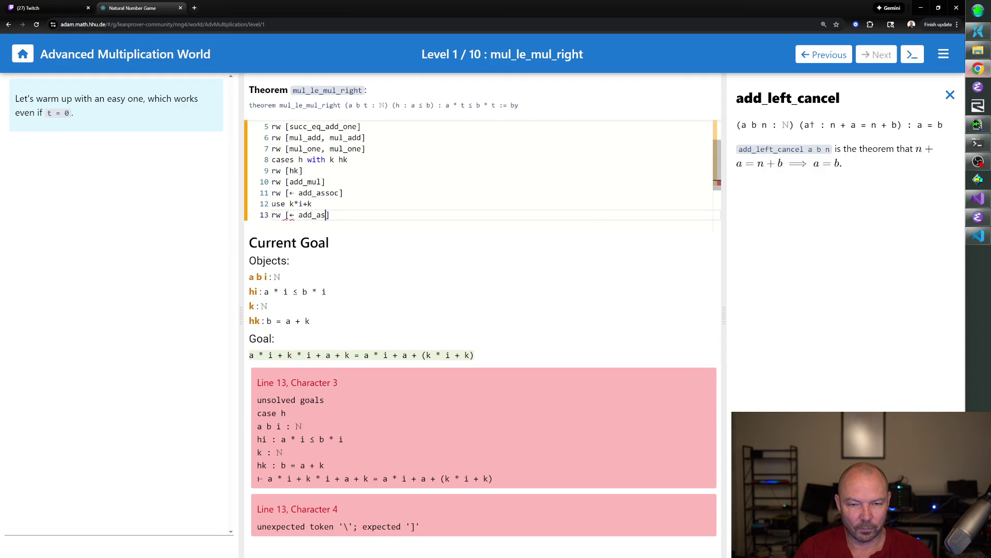
{"action": "type", "text": "soc]"}
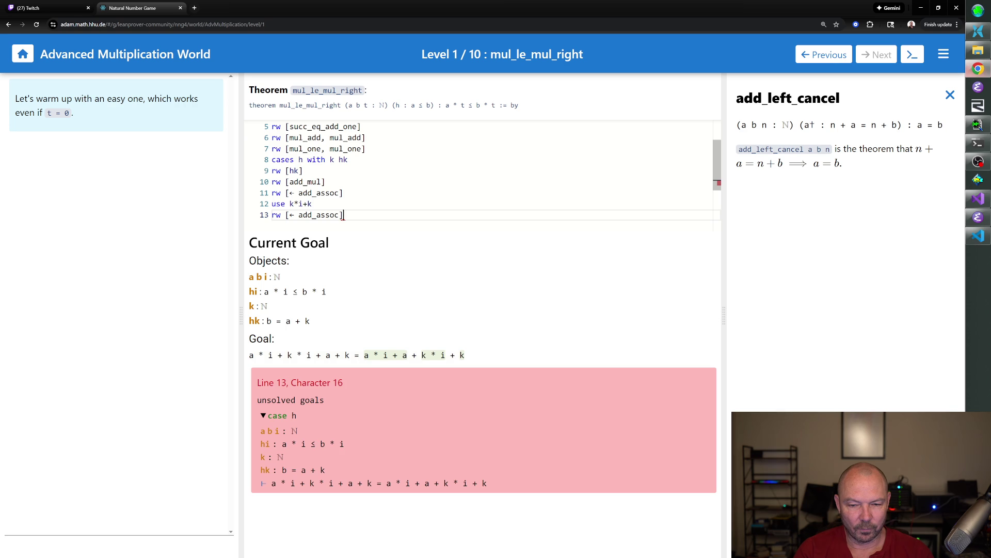
{"action": "key", "text": "Return"}
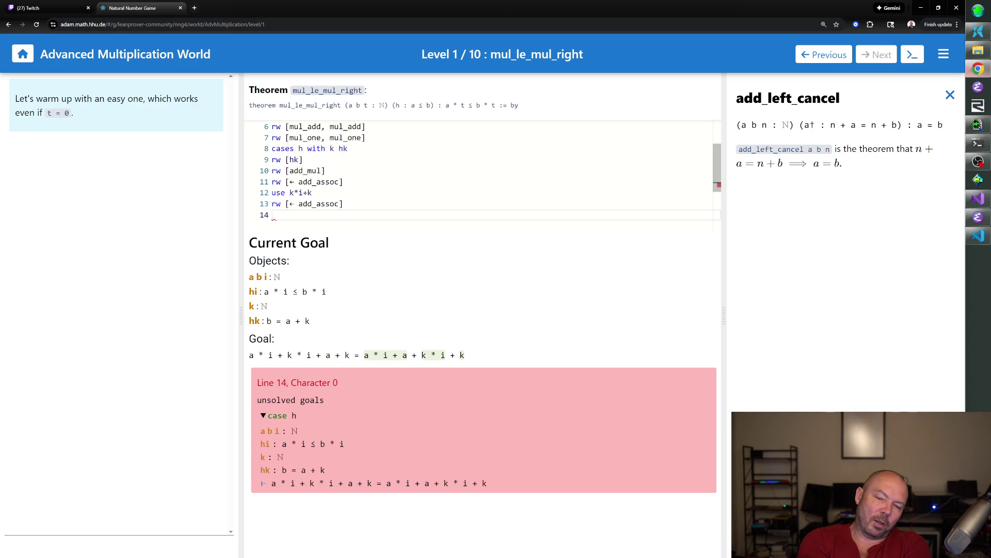
{"action": "type", "text": "simp"}
- Try simp and rfl on the sum equation, then delete both failed attempts
{"action": "key", "text": "Return"}
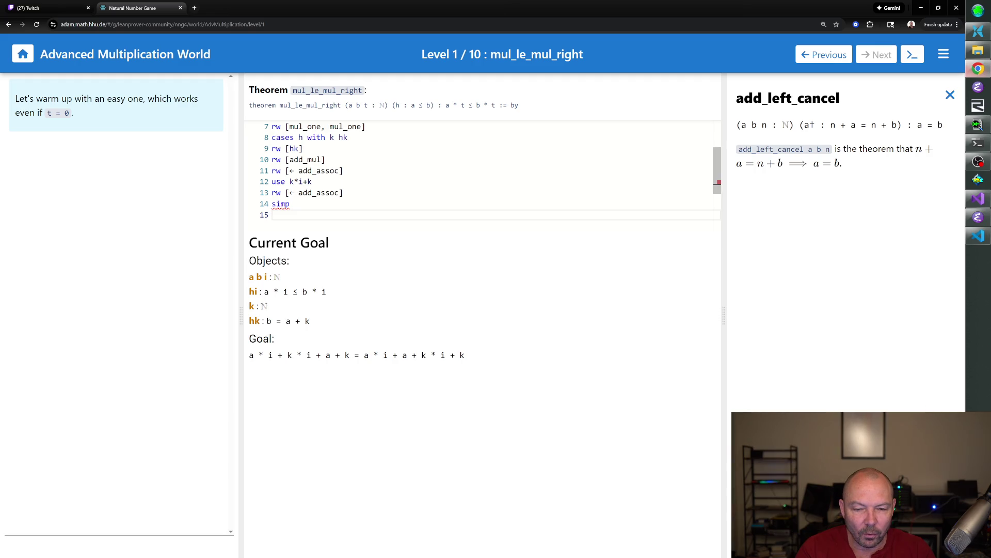
{"action": "type", "text": "rfl"}
{"action": "key", "text": "Return"}
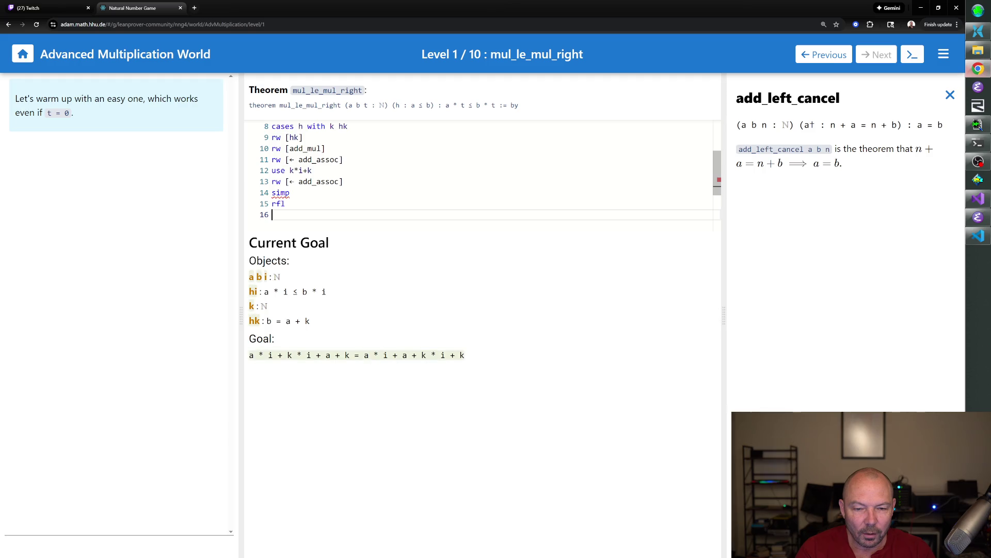
{"action": "key", "text": "BackSpace"}
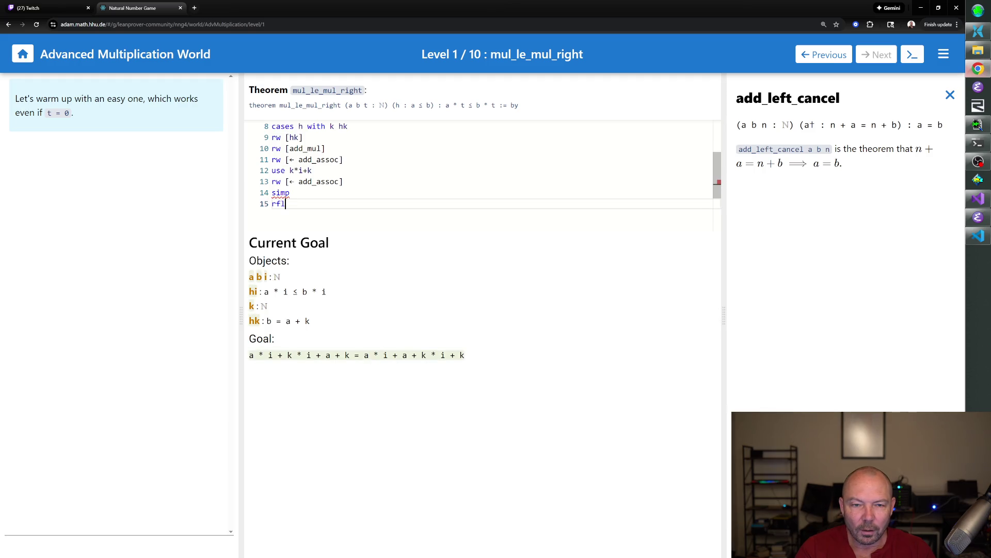
{"action": "key", "text": "BackSpace"}
{"action": "key", "text": "BackSpace"}
{"action": "key", "text": "BackSpace"}
{"action": "key", "text": "BackSpace"}
{"action": "key", "text": "BackSpace"}
{"action": "key", "text": "BackSpace"}
{"action": "key", "text": "BackSpace"}
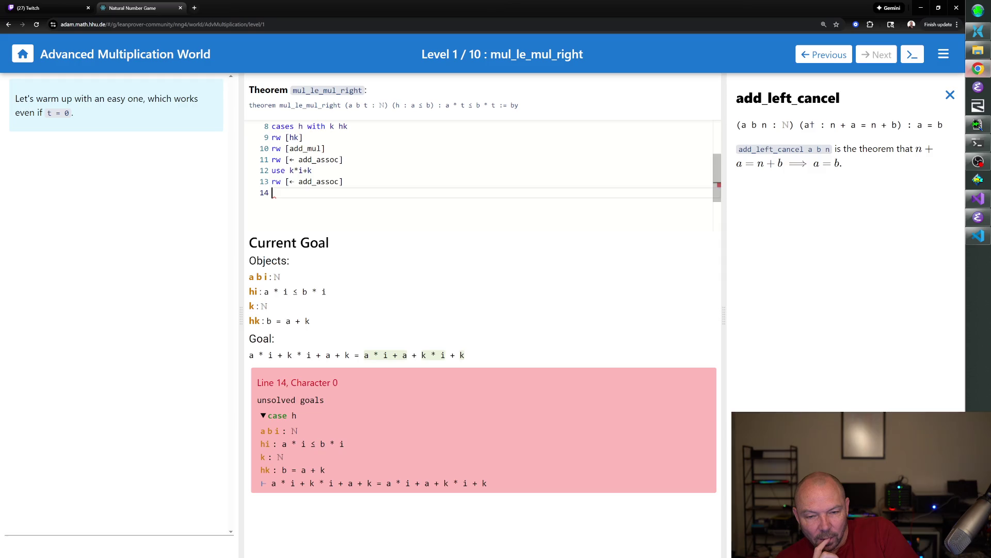
{"action": "type", "text": "simp"}
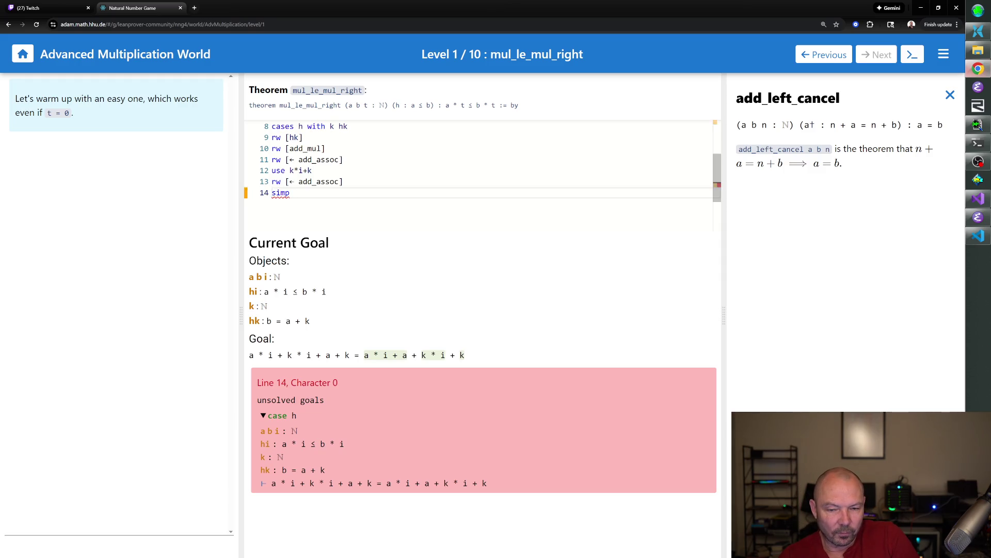
{"action": "key", "text": "BackSpace"}
{"action": "key", "text": "BackSpace"}
{"action": "key", "text": "BackSpace"}
{"action": "key", "text": "BackSpace"}
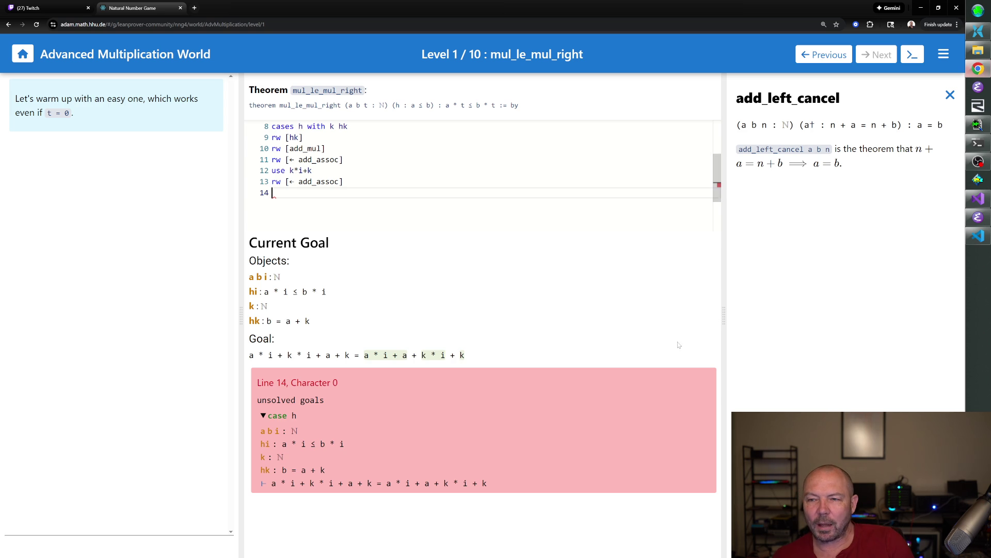
- Replace the add_left_cancel panel with the add_right_comm statement
{"action": "left_click", "coordinate": [950, 96]}
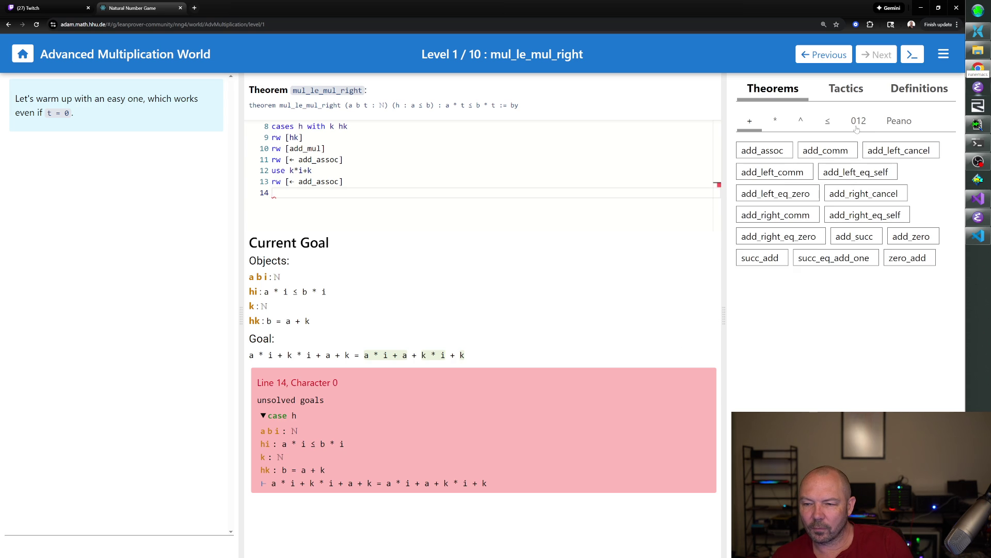
{"action": "left_click", "coordinate": [803, 217]}
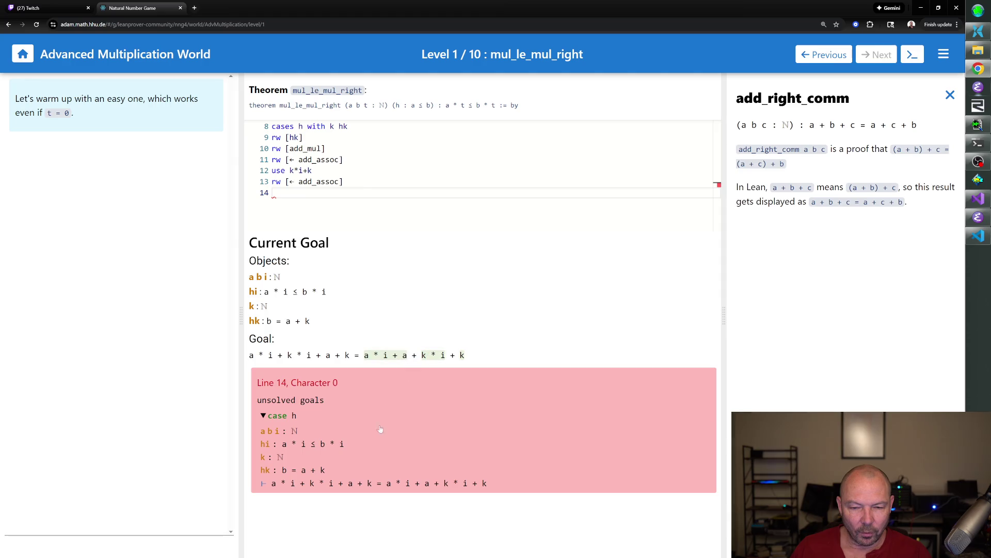
{"action": "type", "text": "n"}
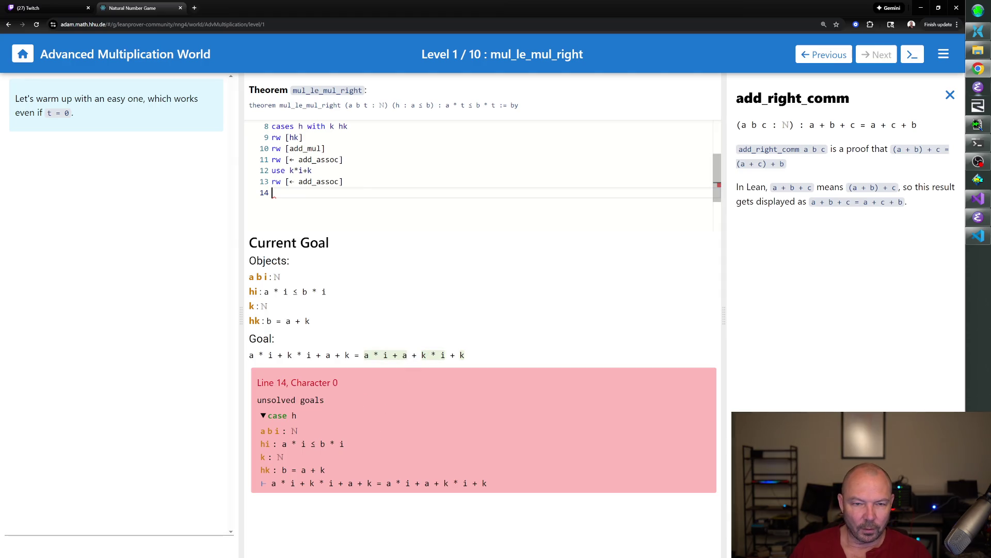
{"action": "type", "text": "th_rewrite "}
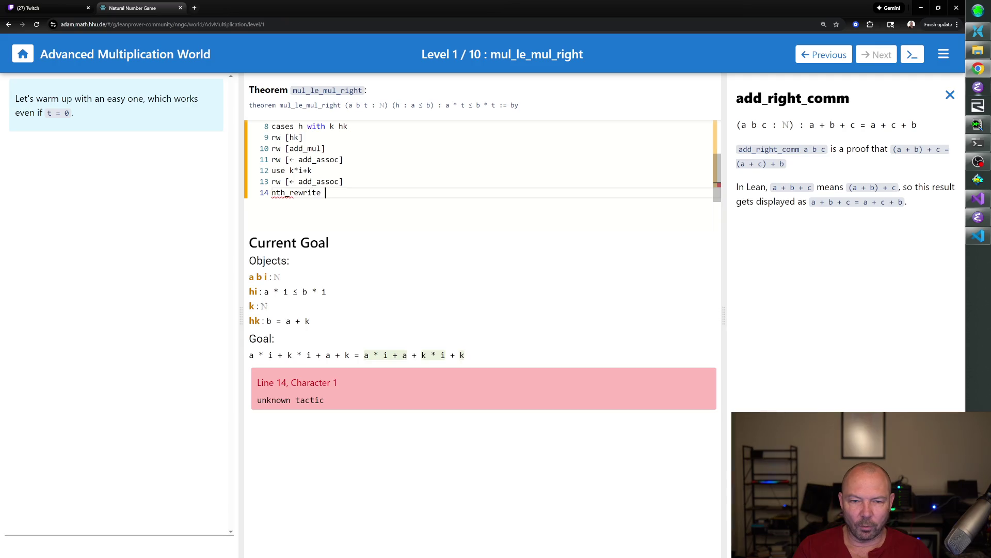
{"action": "type", "text": "2 [add_right_comm"}
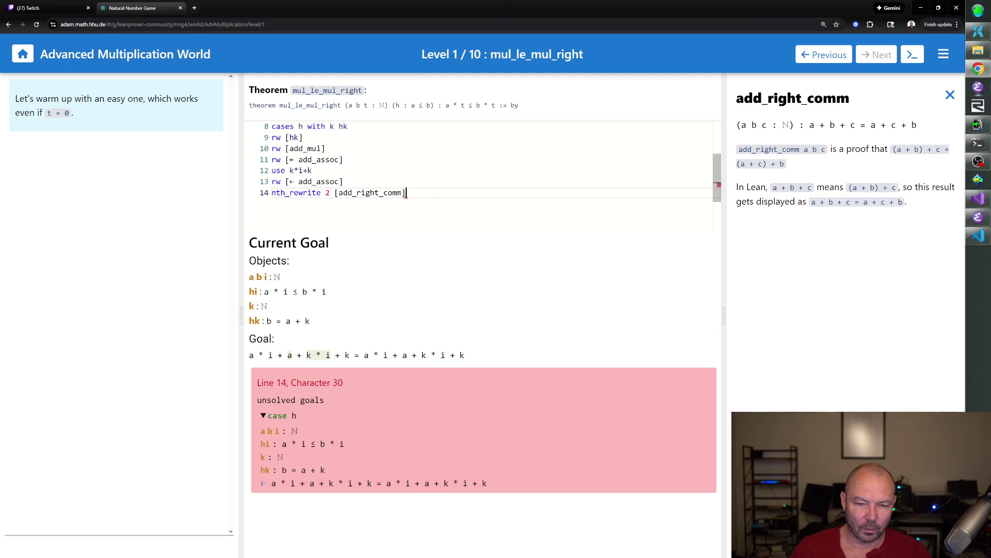
{"action": "type", "text": "4"}
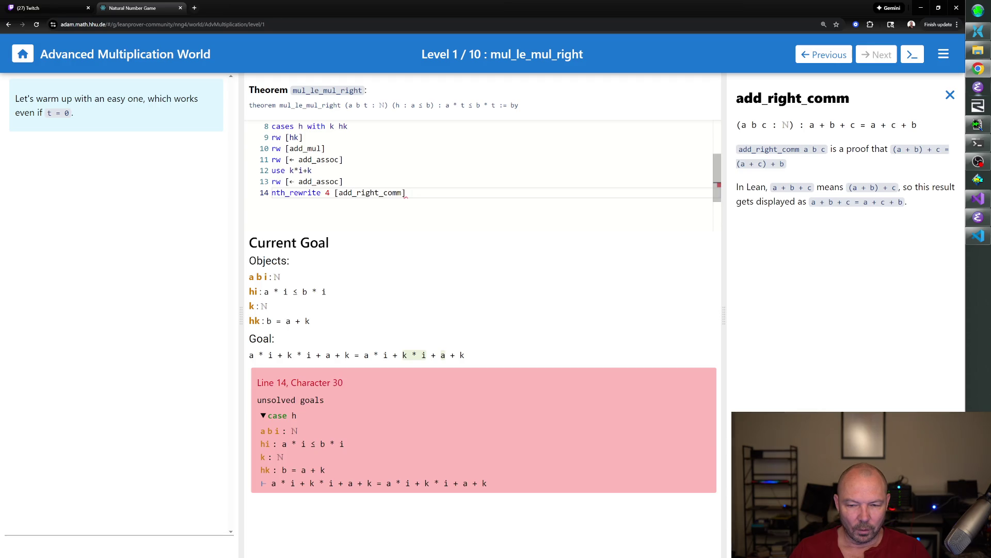
- Close the goal with 'nth_rewrite 4 [add_right_comm]' followed by rfl
{"action": "key", "text": "Return"}
{"action": "type", "text": "rfl"}
{"action": "key", "text": "Return"}
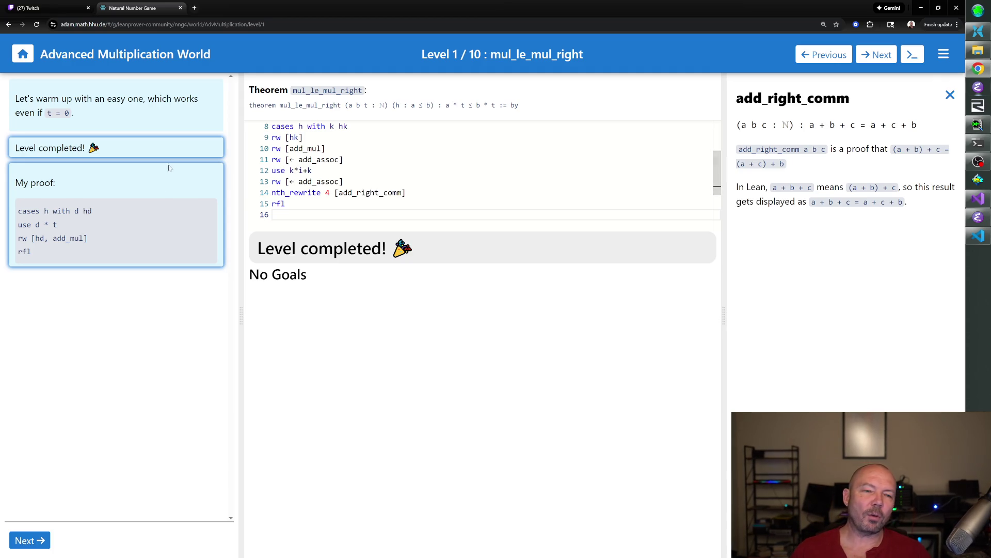
{"action": "scroll", "coordinate": [322, 170], "scroll_direction": "up", "scroll_amount": 2}
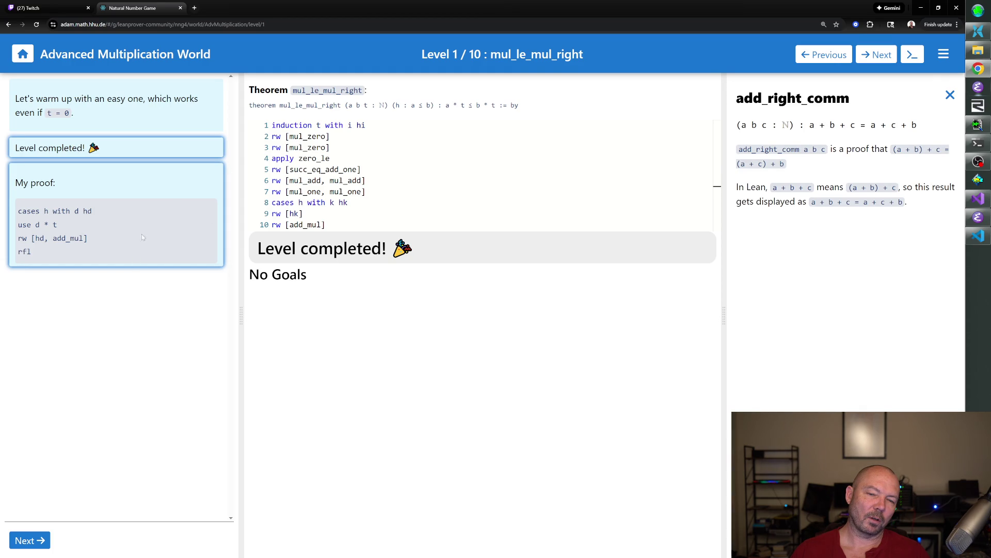
{"action": "scroll", "coordinate": [717, 174], "scroll_direction": "down", "scroll_amount": 3}
{"action": "scroll", "coordinate": [716, 174], "scroll_direction": "up", "scroll_amount": 1}
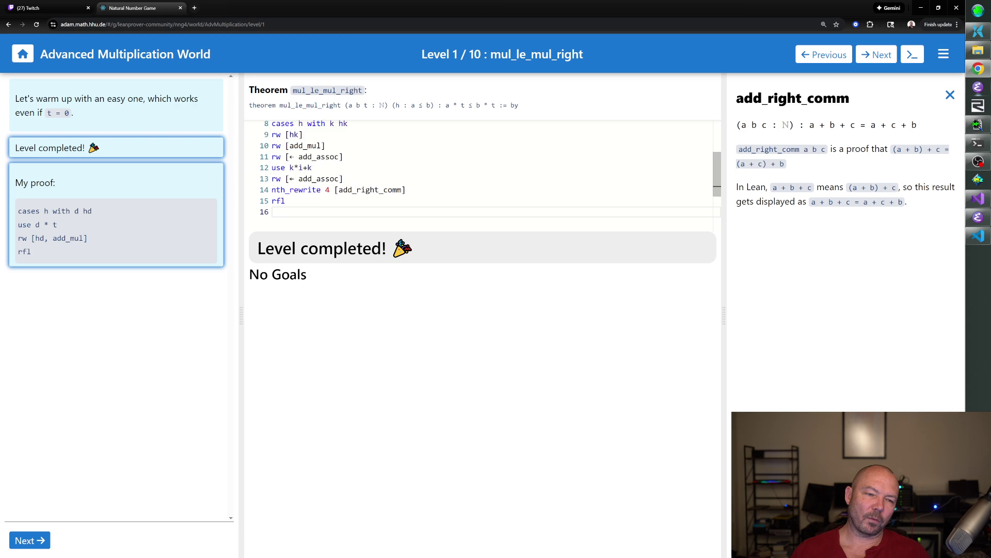
- Select the entire long proof for replacement with the short version
{"action": "left_click_drag", "start_coordinate": [286, 211], "coordinate": [270, 142]}
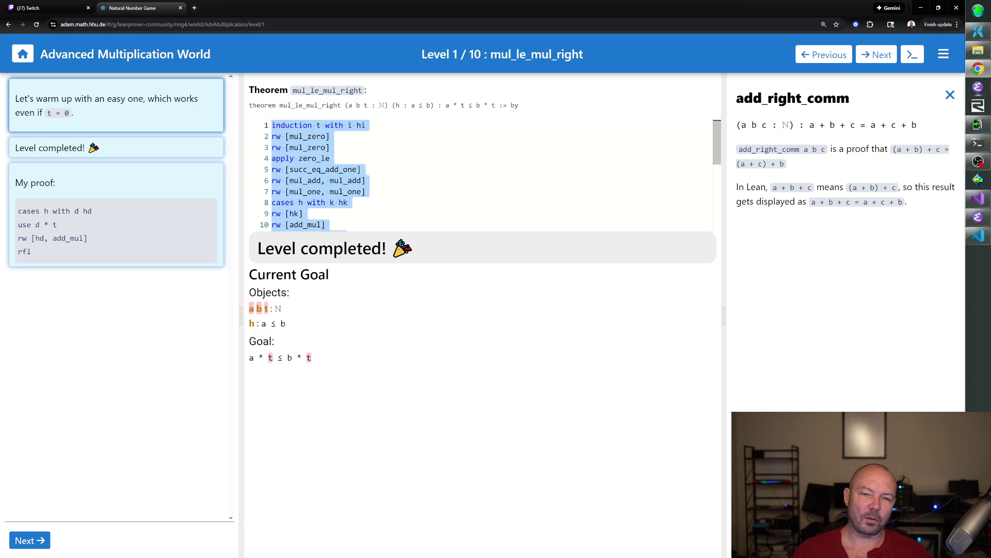
{"action": "type", "text": "cases h with d hd"}
- After 'cases h with d hd', try witnesses 37, d and a*d before settling on 'use d*t'
{"action": "key", "text": "Return"}
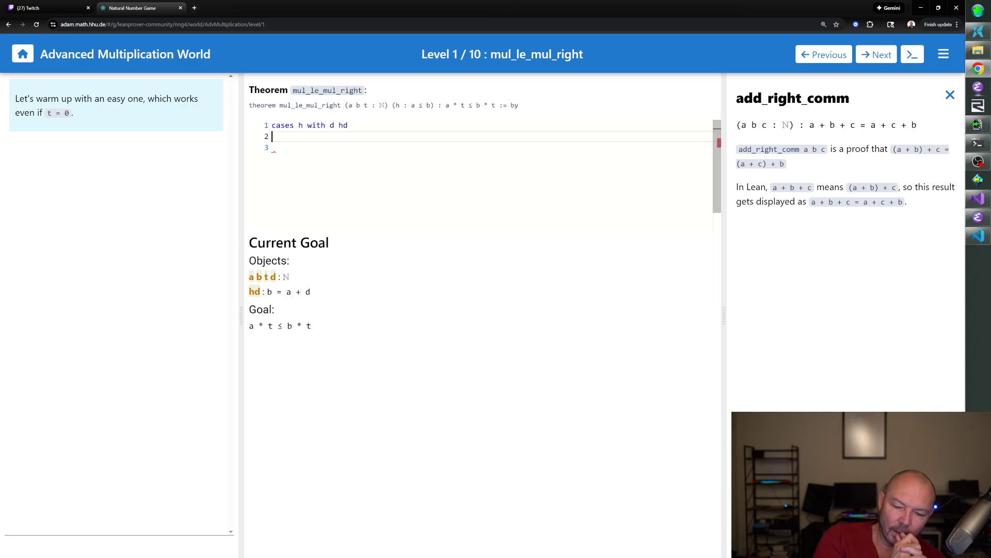
{"action": "type", "text": "use 37"}
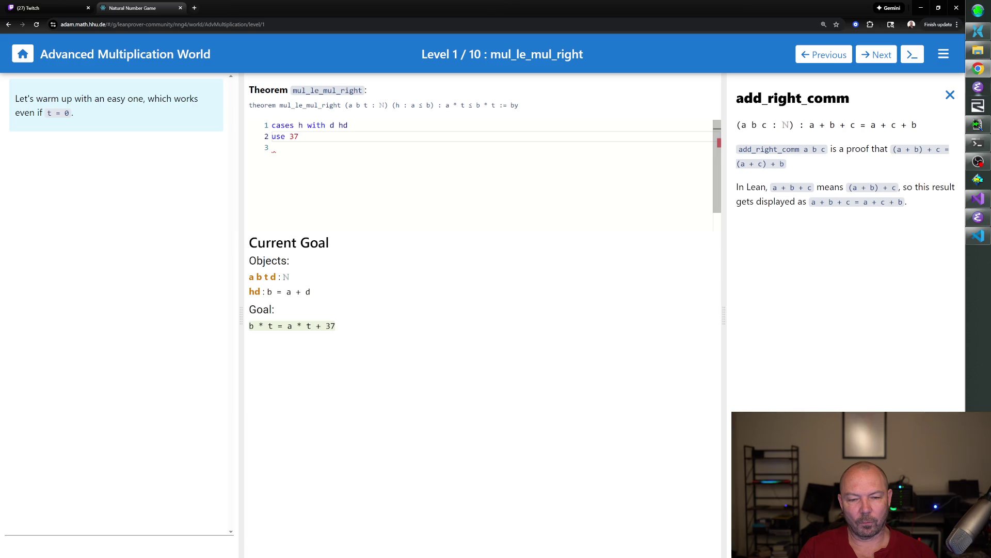
{"action": "key", "text": "BackSpace"}
{"action": "type", "text": "d"}
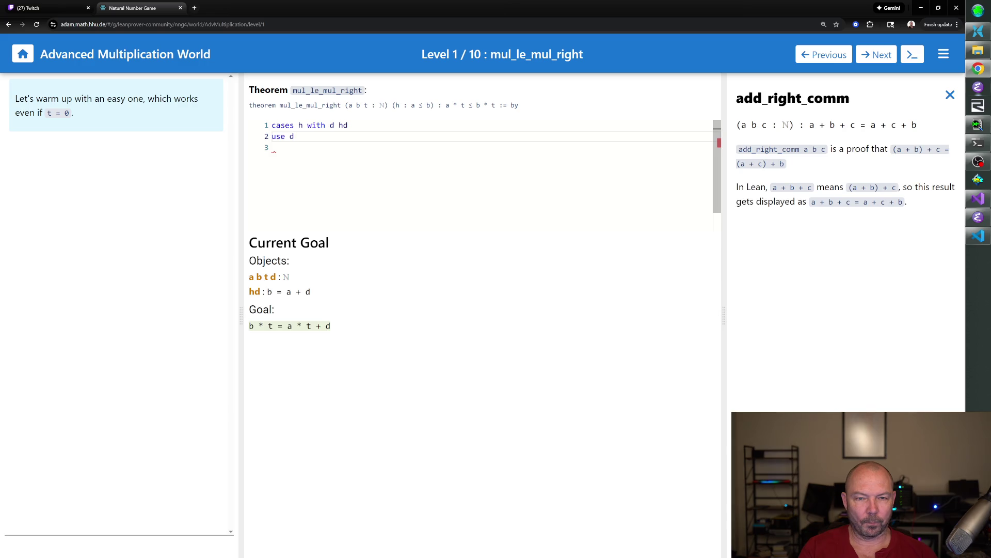
{"action": "key", "text": "BackSpace"}
{"action": "type", "text": "a*d"}
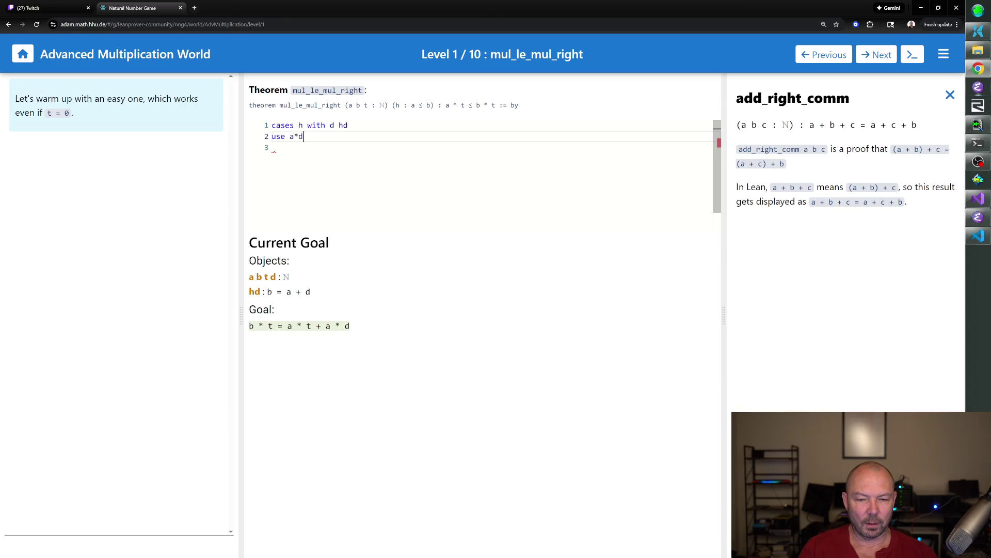
{"action": "key", "text": "BackSpace"}
{"action": "key", "text": "BackSpace"}
{"action": "key", "text": "BackSpace"}
{"action": "key", "text": "BackSpace"}
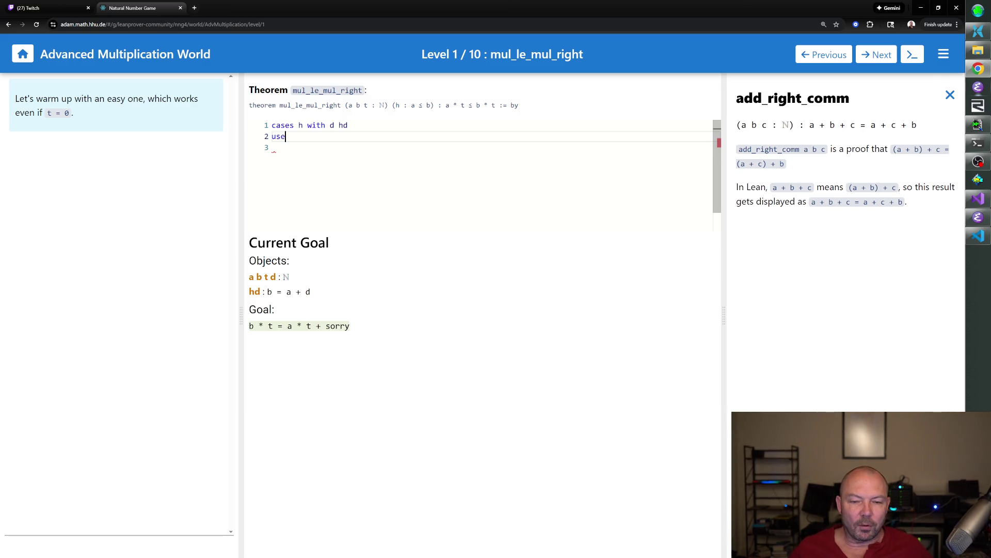
{"action": "type", "text": " d*t"}
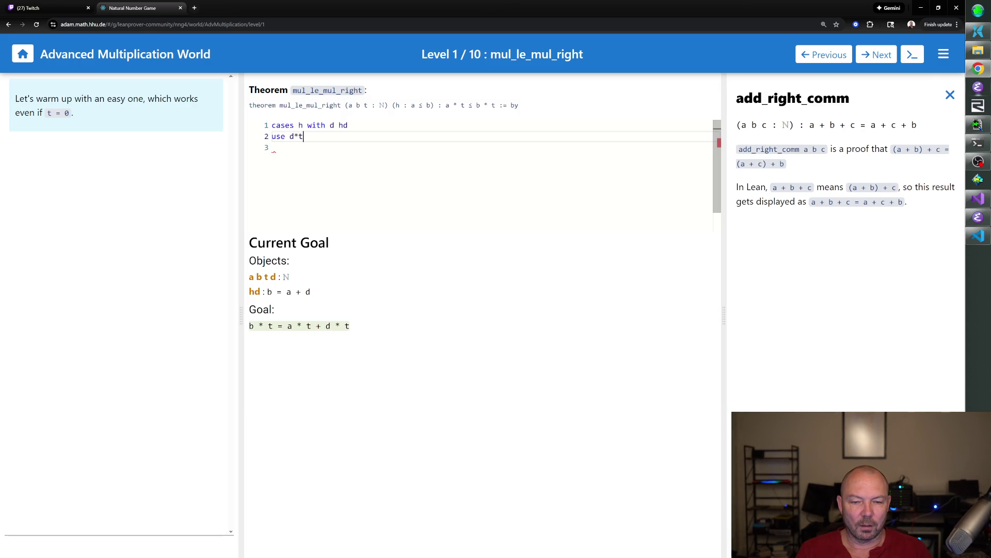
{"action": "key", "text": "Return"}
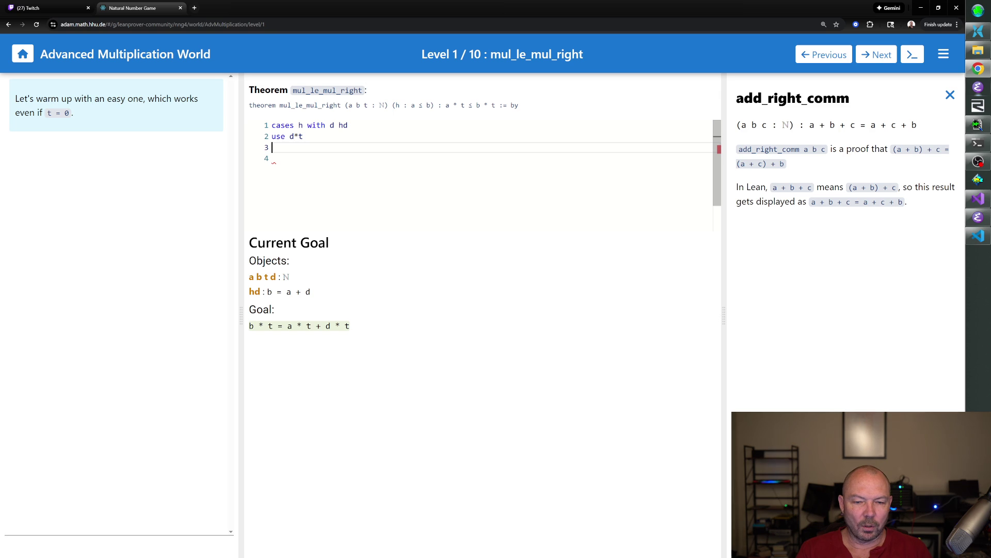
{"action": "left_click", "coordinate": [950, 94]}
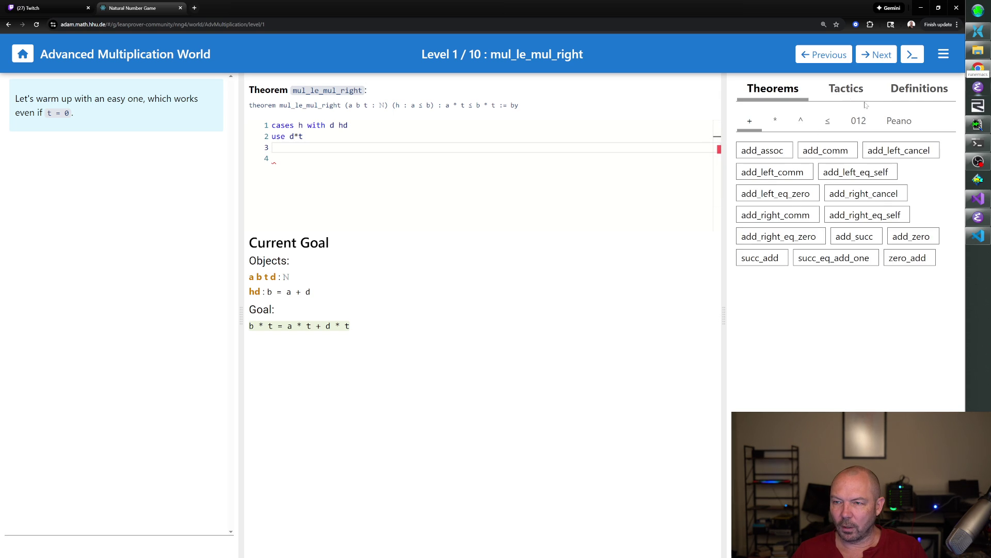
- Read the mul_assoc, mul_add and add_mul statements in the * theorems
{"action": "left_click", "coordinate": [776, 122]}
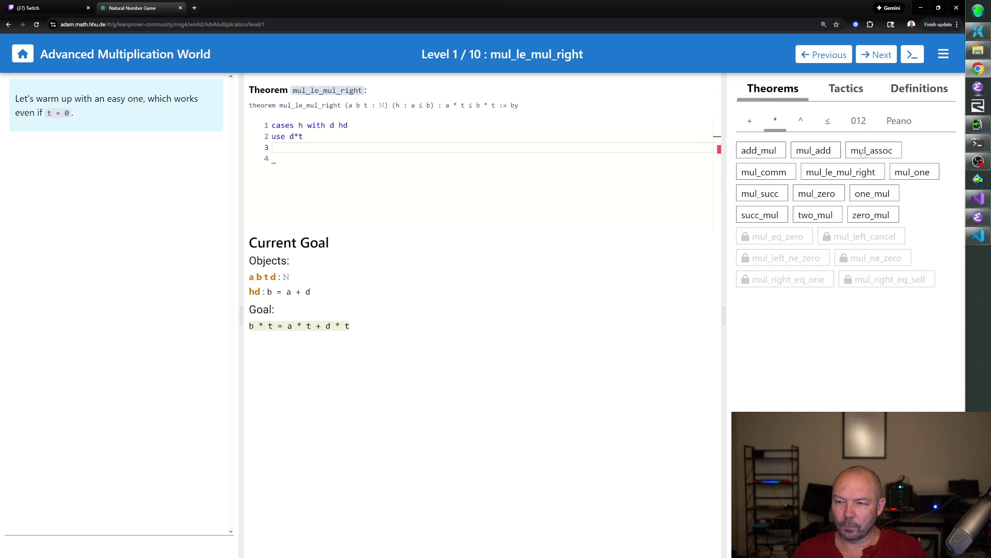
{"action": "left_click", "coordinate": [864, 153]}
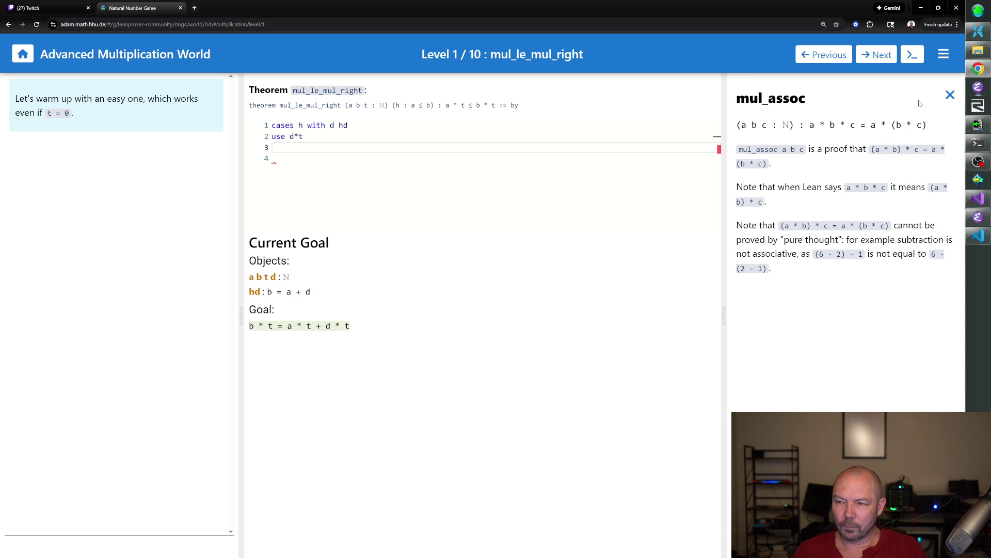
{"action": "left_click", "coordinate": [946, 100]}
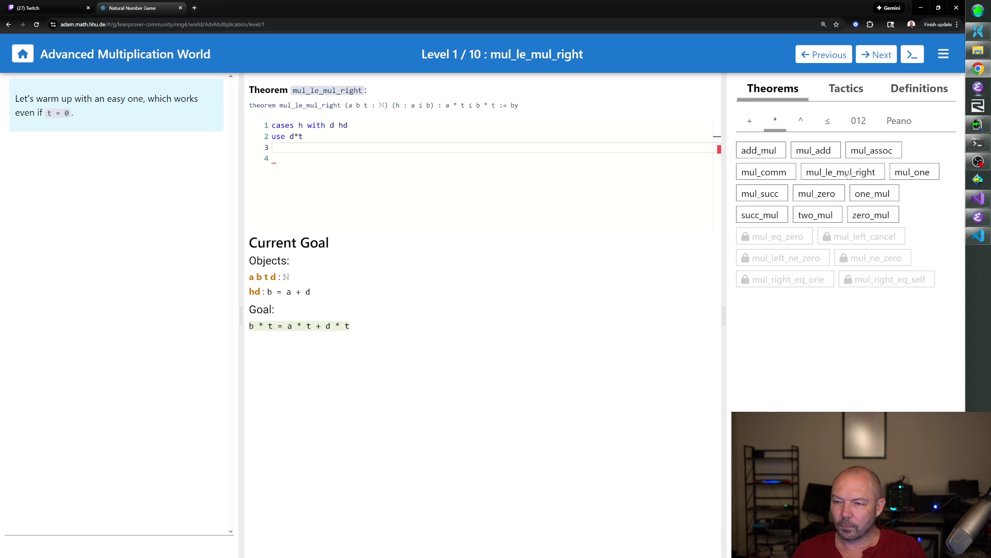
{"action": "left_click", "coordinate": [810, 152]}
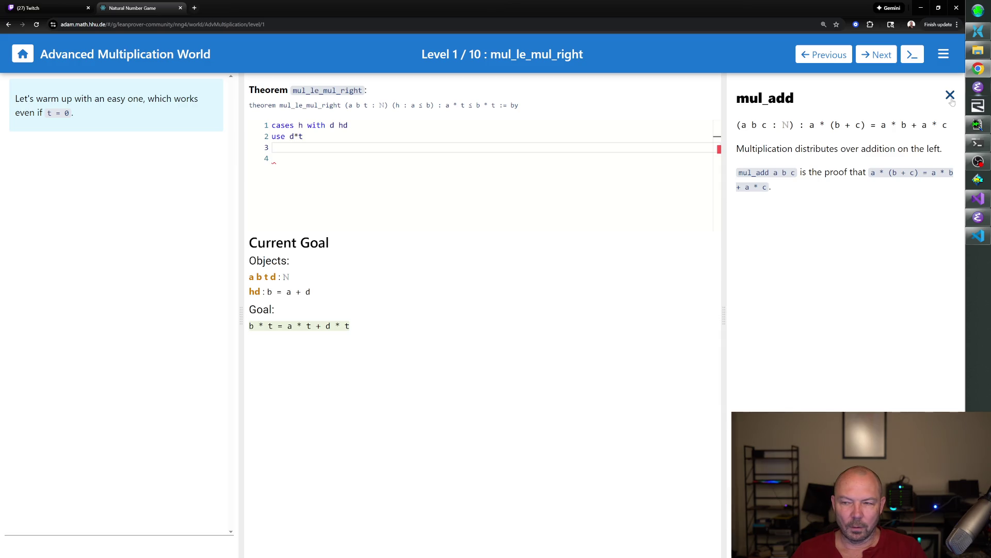
{"action": "left_click", "coordinate": [951, 96]}
{"action": "left_click", "coordinate": [760, 151]}
- Compare mul_add and add_mul again, leaving add_mul shown, and return to line 3
{"action": "left_click", "coordinate": [951, 97]}
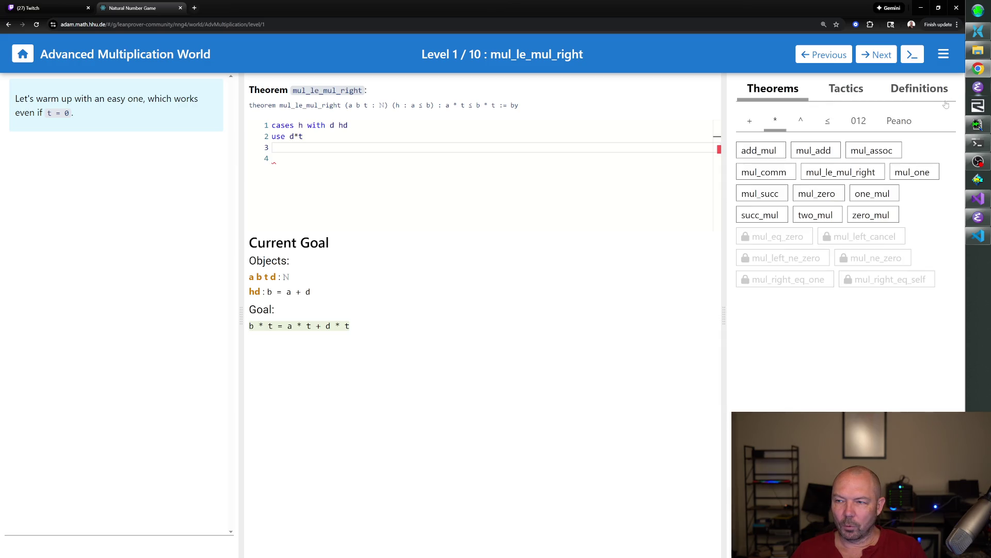
{"action": "left_click", "coordinate": [814, 151]}
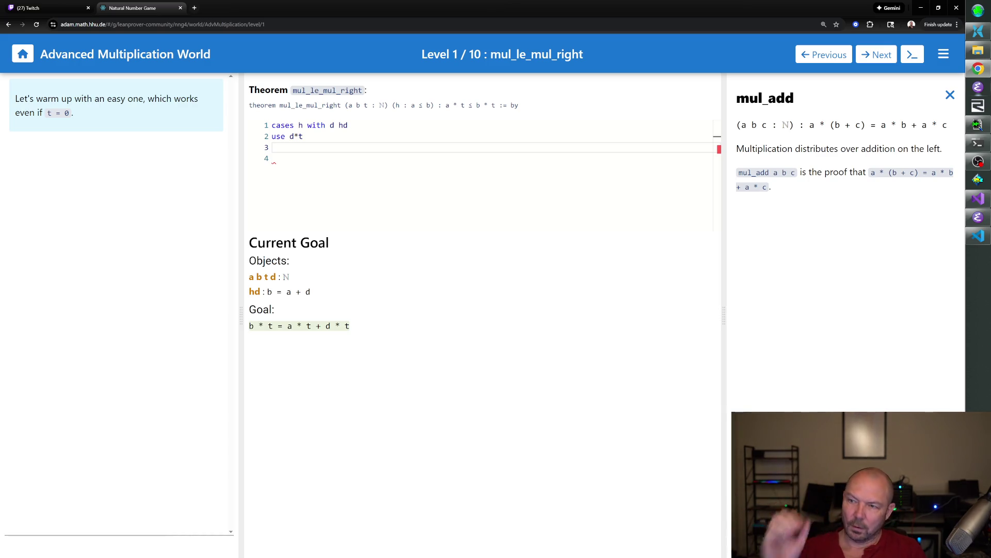
{"action": "left_click", "coordinate": [951, 96]}
{"action": "left_click", "coordinate": [778, 154]}
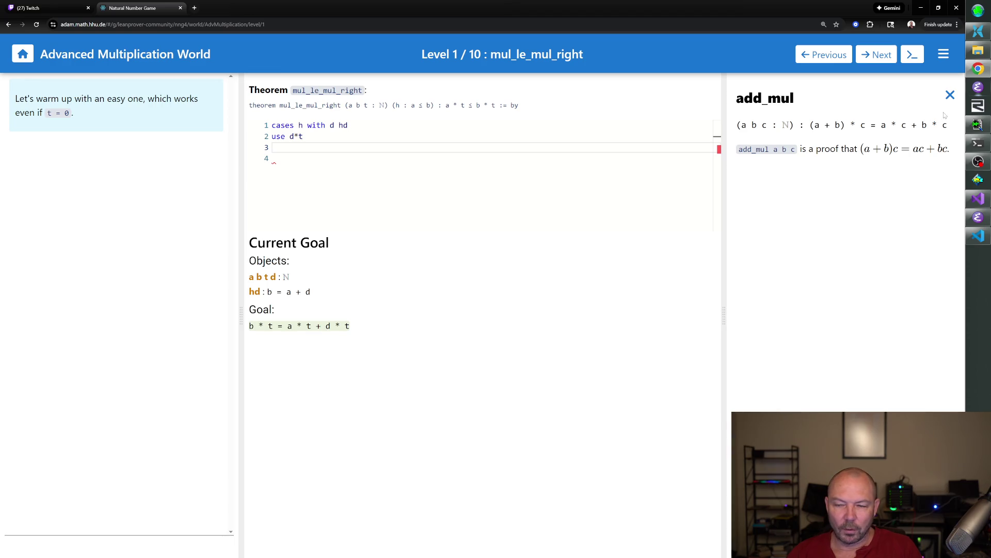
{"action": "left_click", "coordinate": [273, 147]}
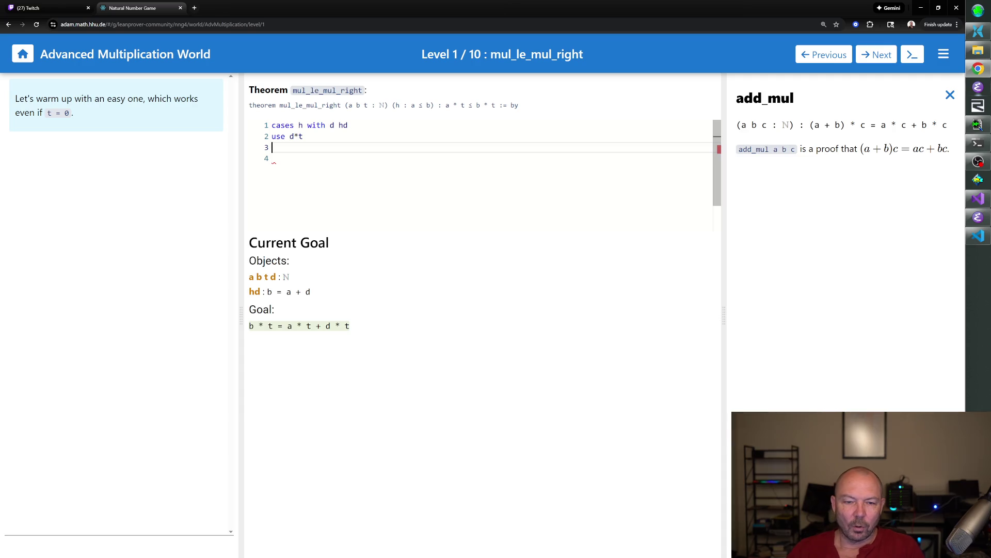
{"action": "type", "text": "rw [\\l"}
{"action": "type", "text": " add_mul]"}
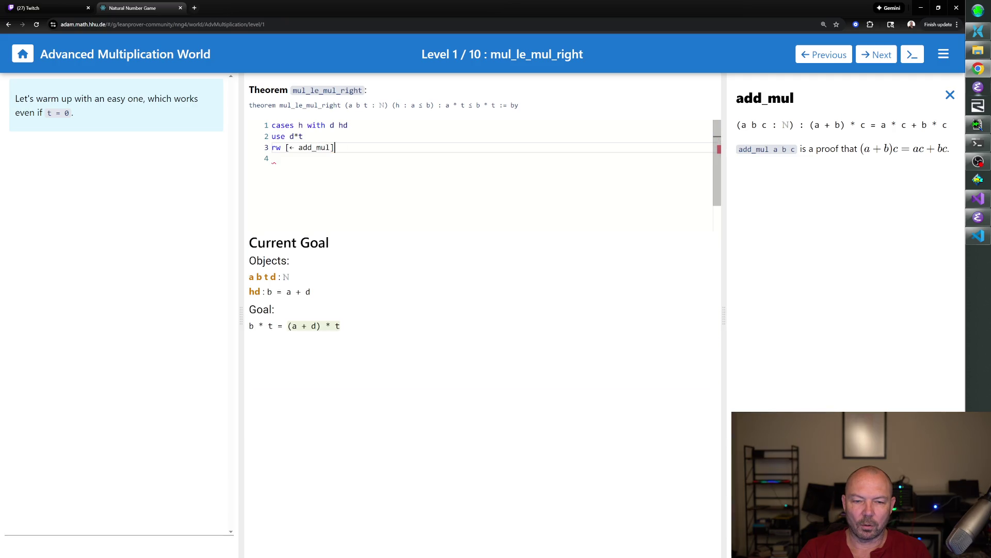
- Rewrite with reversed add_mul and check the mul_le_mul_right statement
{"action": "key", "text": "Return"}
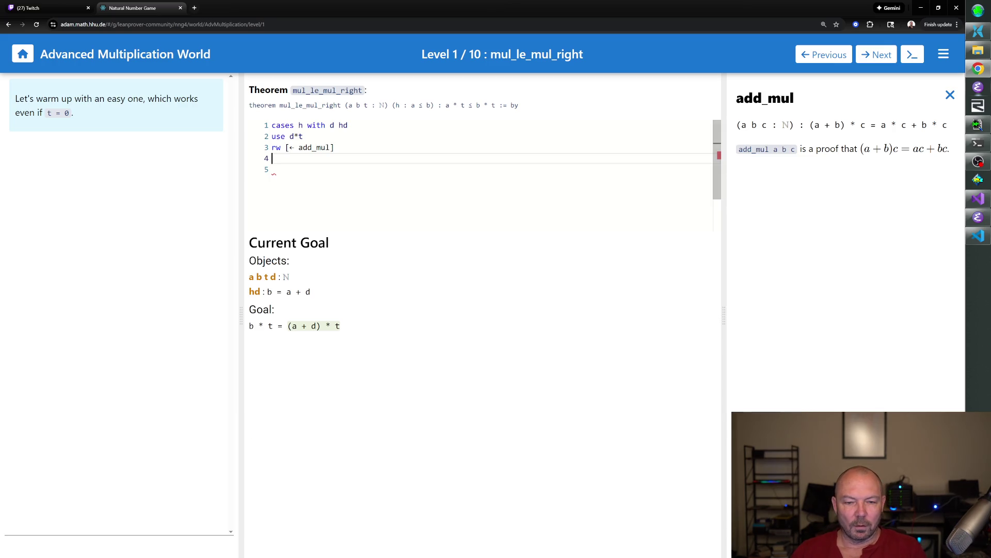
{"action": "left_click", "coordinate": [950, 95]}
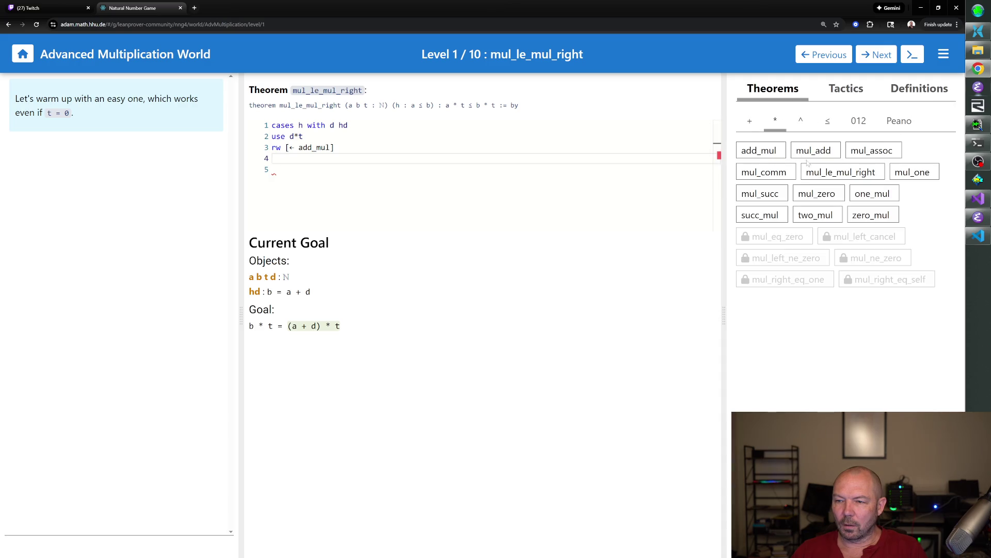
{"action": "left_click", "coordinate": [847, 168]}
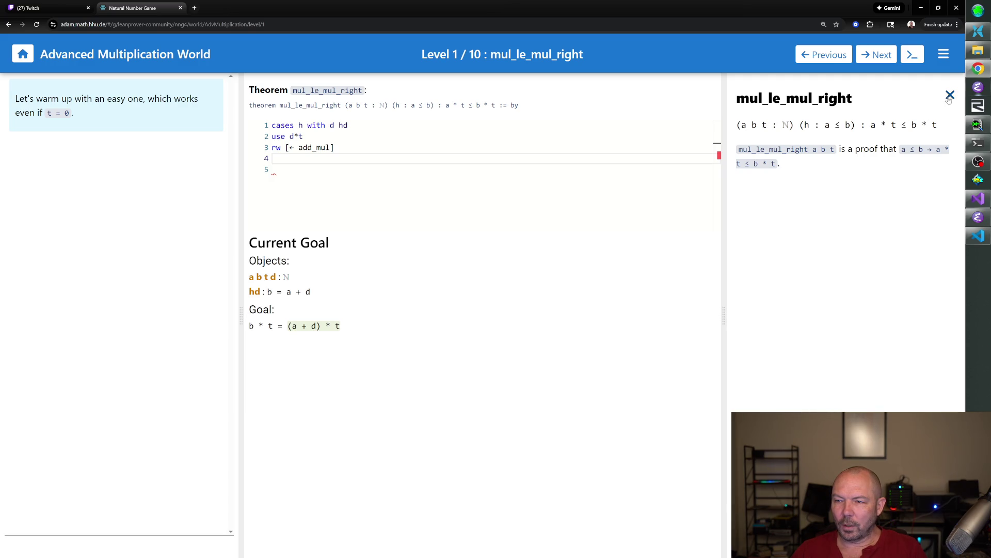
{"action": "left_click", "coordinate": [950, 96]}
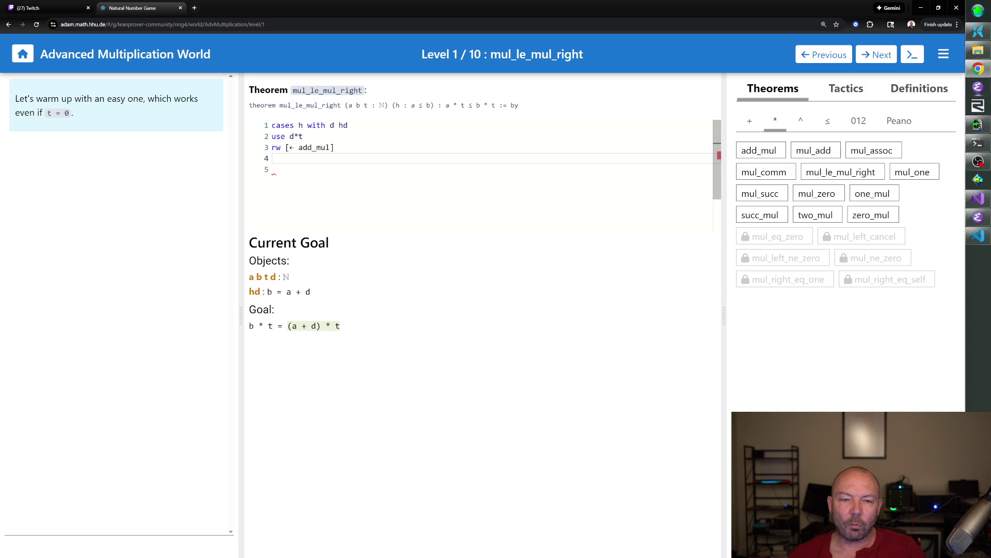
{"action": "type", "text": "app"}
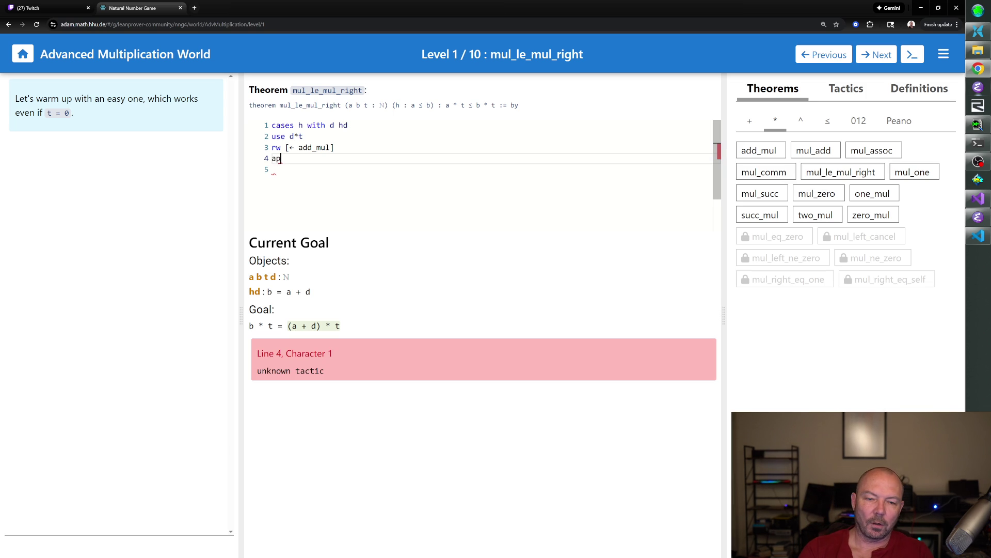
- Finish the short proof with 'rw [hd]' and rfl, leaving no goals
{"action": "key", "text": "BackSpace"}
{"action": "key", "text": "BackSpace"}
{"action": "key", "text": "BackSpace"}
{"action": "type", "text": "rw [hd]"}
{"action": "key", "text": "Down"}
{"action": "type", "text": "rfl"}
{"action": "key", "text": "Return"}
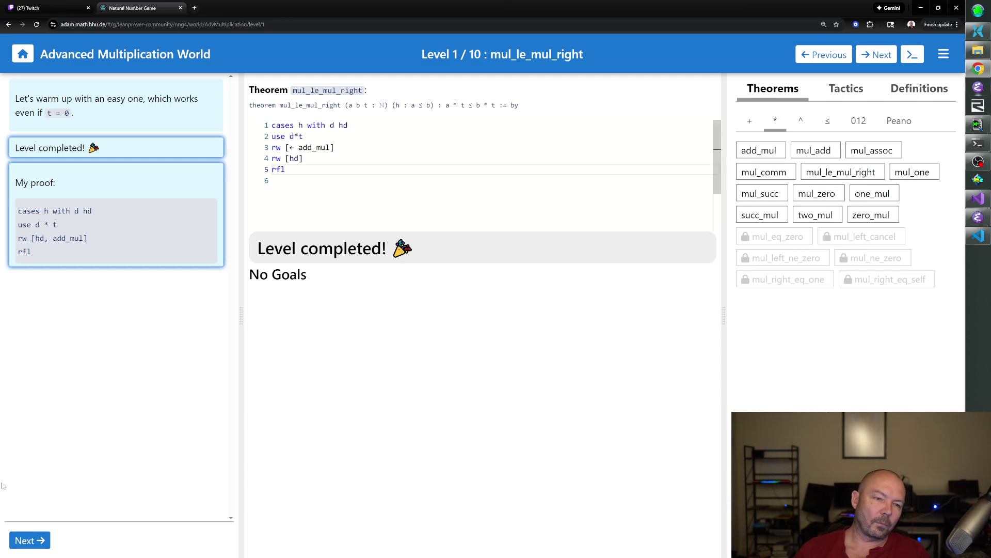
- Advance to level 2, mul_left_ne_zero, and enter 'contrapose!' as the first line
{"action": "left_click", "coordinate": [43, 542]}
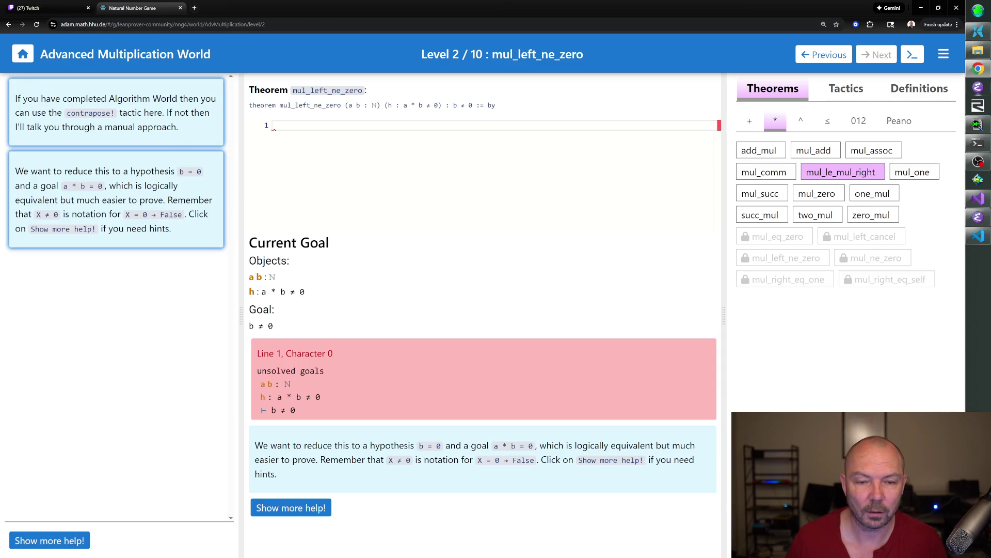
{"action": "type", "text": "contrapose!"}
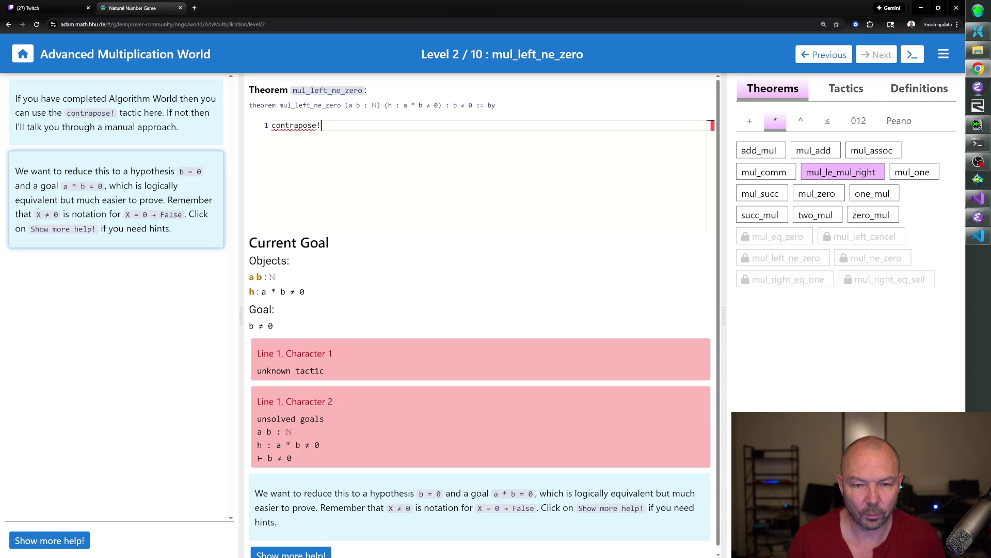
{"action": "key", "text": "Return"}
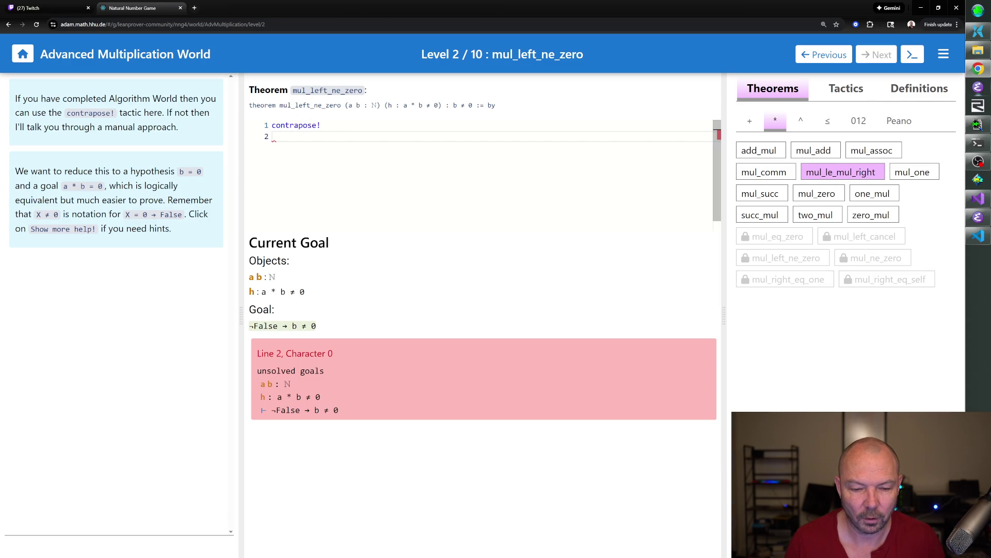